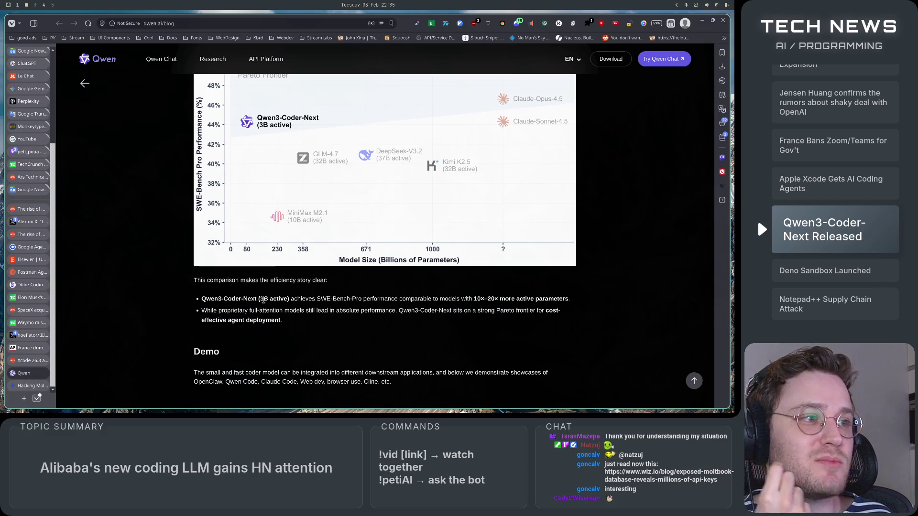
Step: Highlight the Qwen3-Coder-Next (3B active) and proprietary-model performance bullets in the Pareto chart section
mouse_move(207, 310)
left_mouse_down()
mouse_move(450, 299)
mouse_move(569, 319)
left_mouse_up()
left_click(479, 333)
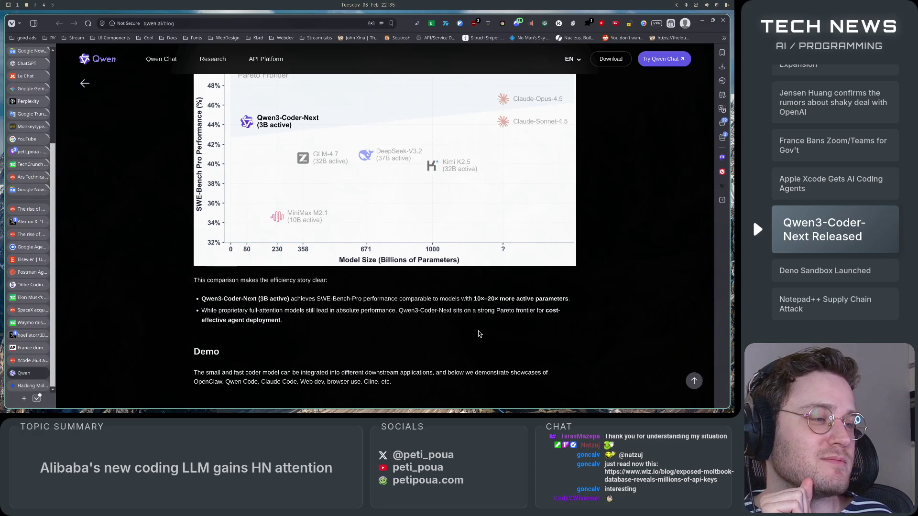
left_click_drag(203, 298, 290, 299)
left_click(291, 326)
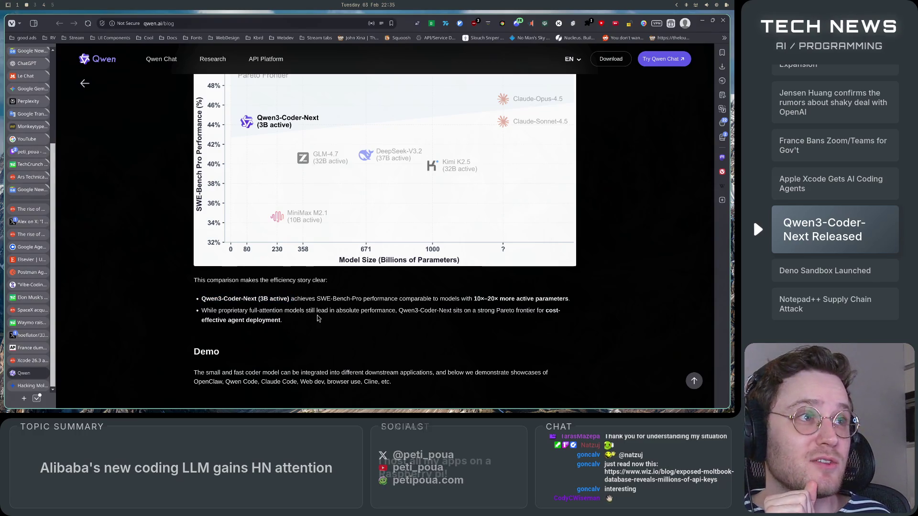
scroll(319, 356, "up", 2)
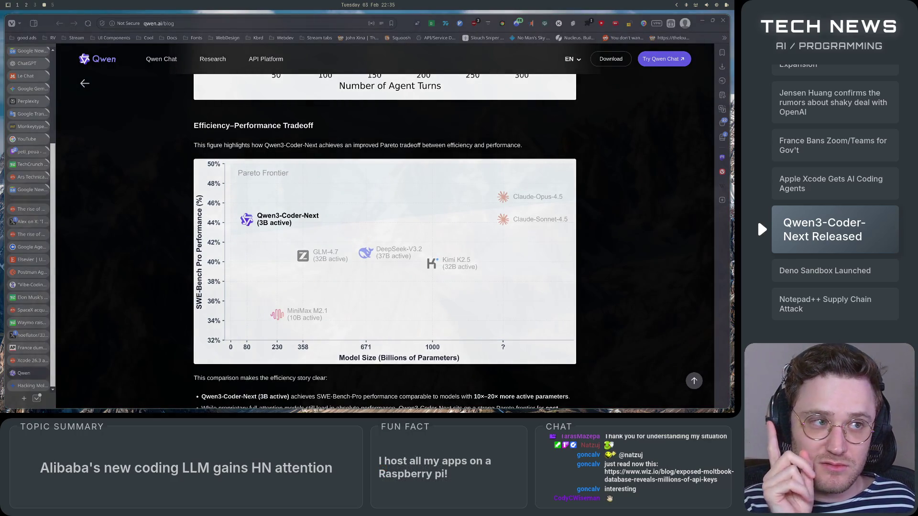
scroll(714, 313, "down", 4)
scroll(714, 314, "up", 1)
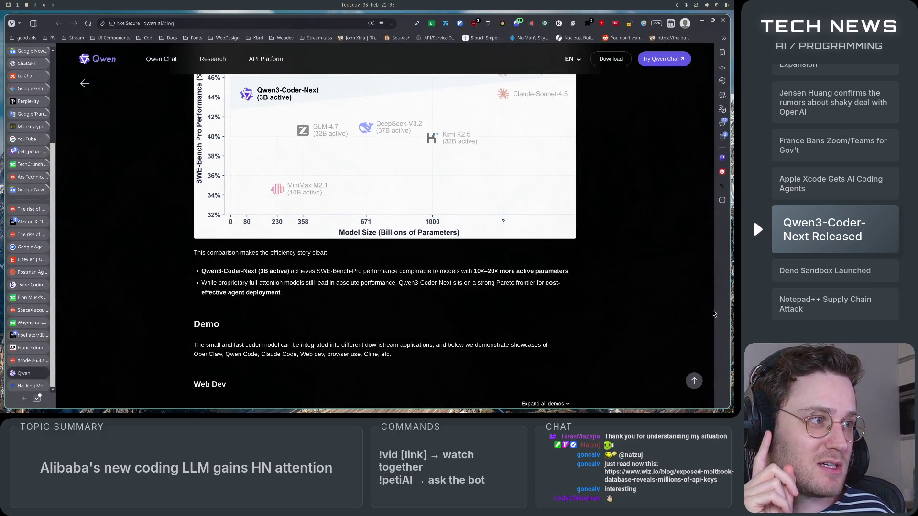
scroll(714, 314, "up", 1)
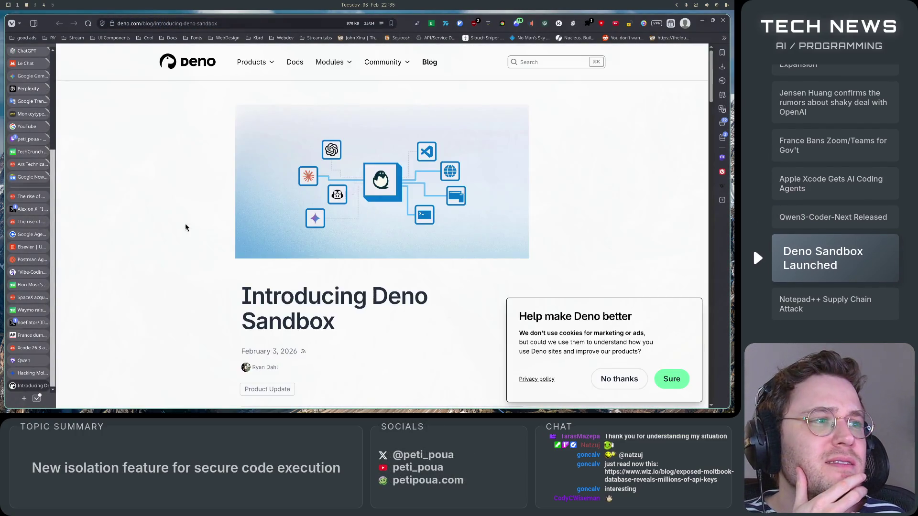
Step: Decline the Deno blog's cookie tracking request with No thanks
scroll(182, 226, "down", 2)
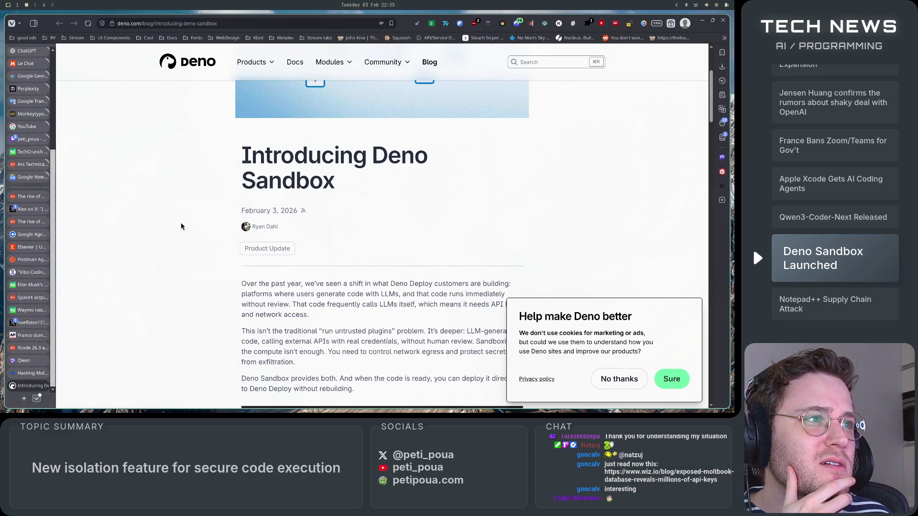
scroll(181, 227, "down", 1)
left_click(629, 380)
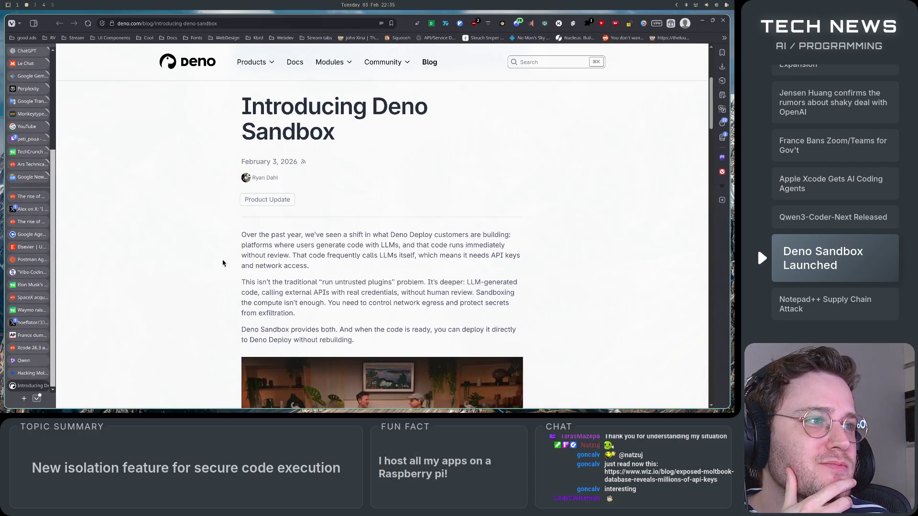
scroll(195, 261, "down", 2)
scroll(194, 260, "up", 4)
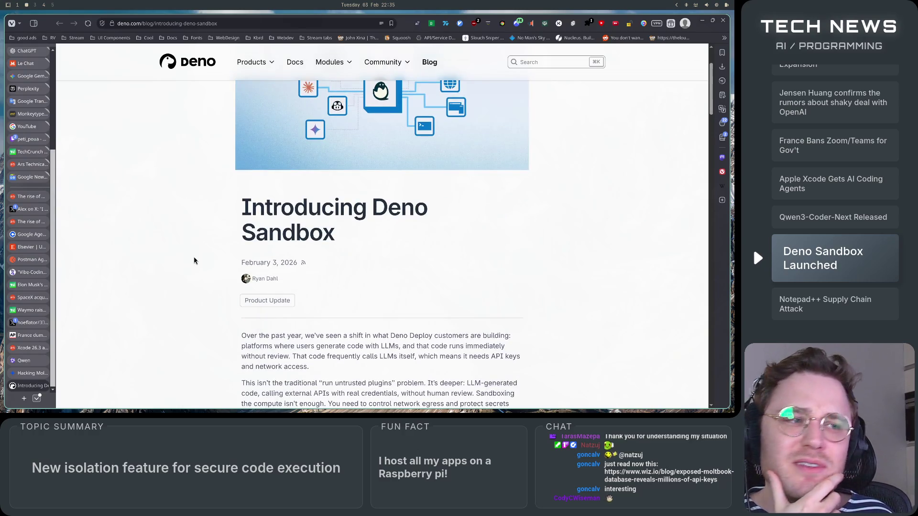
Step: Read down the Deno Sandbox post and highlight the paragraph about untrusted plugins
scroll(194, 261, "down", 2)
scroll(194, 260, "down", 5)
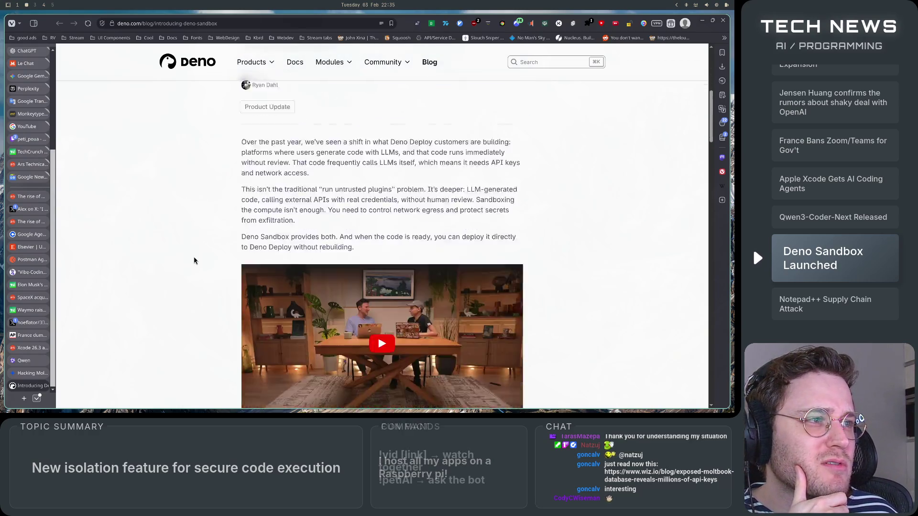
scroll(194, 260, "down", 3)
scroll(195, 261, "up", 8)
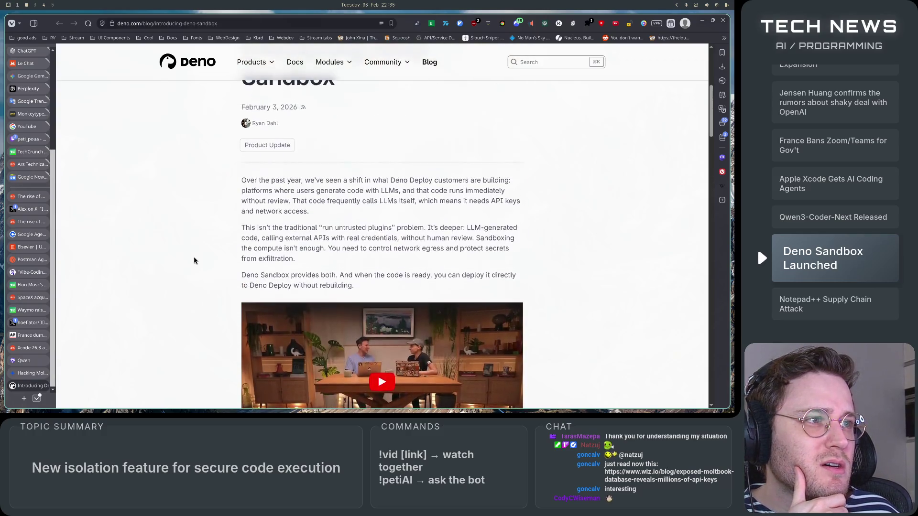
scroll(194, 260, "up", 1)
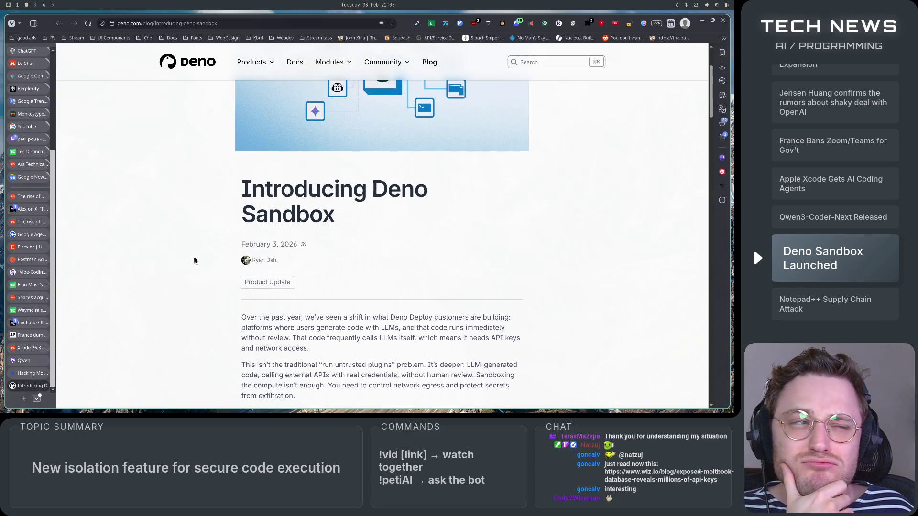
scroll(194, 261, "down", 2)
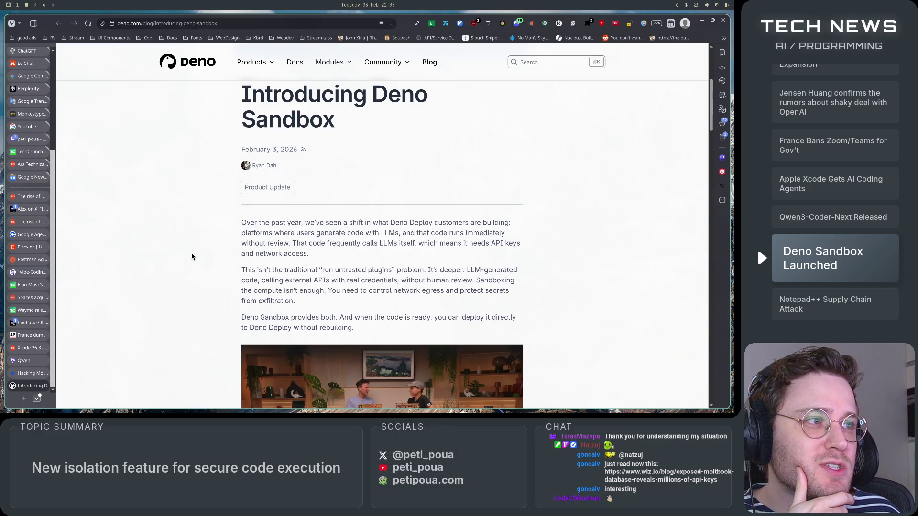
scroll(191, 253, "down", 1)
scroll(192, 253, "up", 1)
scroll(191, 254, "down", 1)
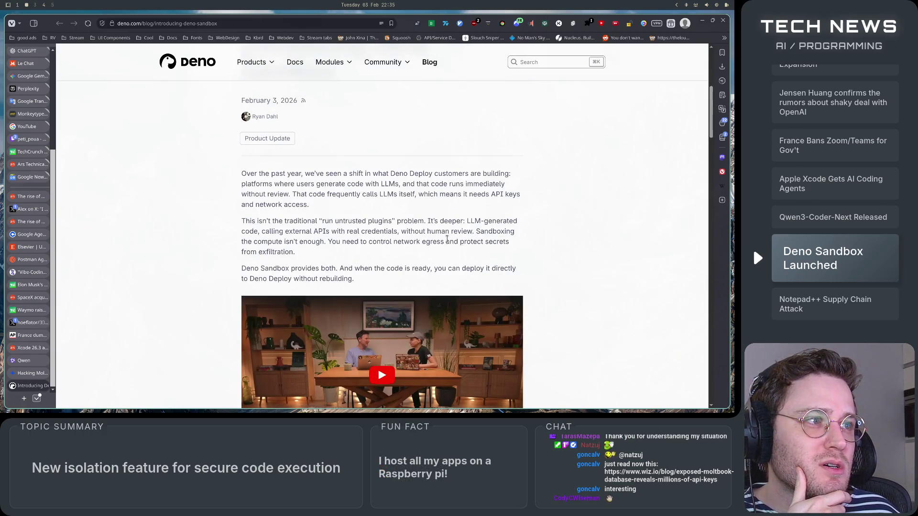
mouse_move(243, 221)
left_mouse_down()
mouse_move(445, 231)
mouse_move(519, 220)
mouse_move(297, 241)
mouse_move(258, 233)
mouse_move(499, 234)
mouse_move(318, 243)
mouse_move(498, 242)
mouse_move(501, 254)
left_mouse_up()
left_click(500, 253)
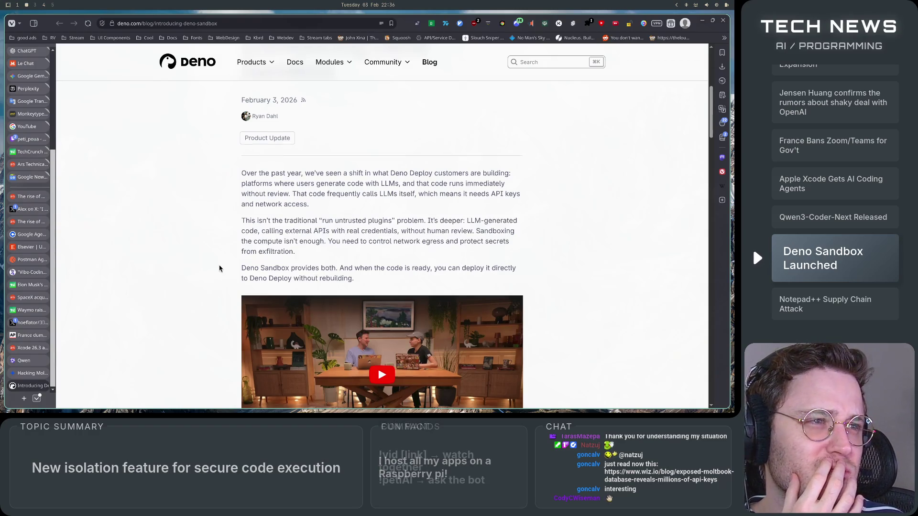
Step: Highlight the 'Deno Sandbox provides both' sentence and the paragraph about running untrusted code
scroll(218, 269, "down", 3)
mouse_move(242, 171)
left_mouse_down()
mouse_move(408, 167)
mouse_move(521, 178)
mouse_move(478, 200)
mouse_move(475, 188)
left_mouse_up()
left_click(436, 188)
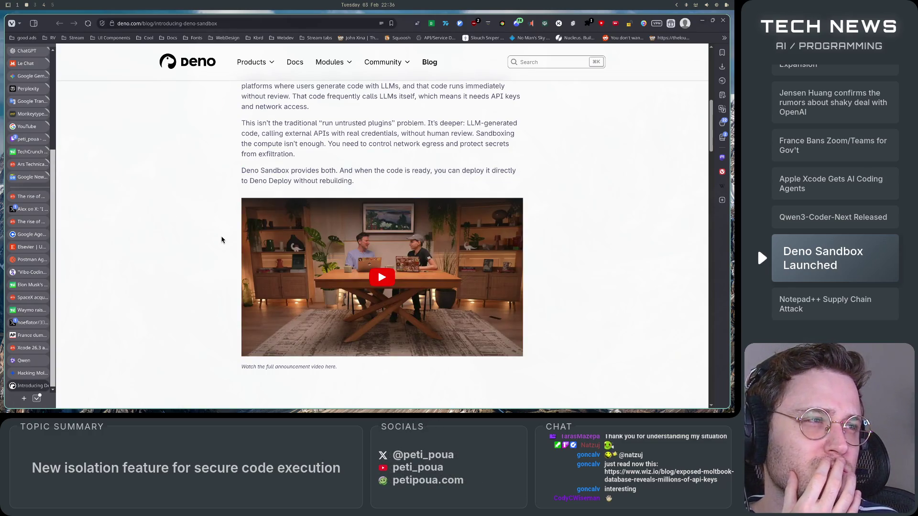
scroll(222, 240, "down", 5)
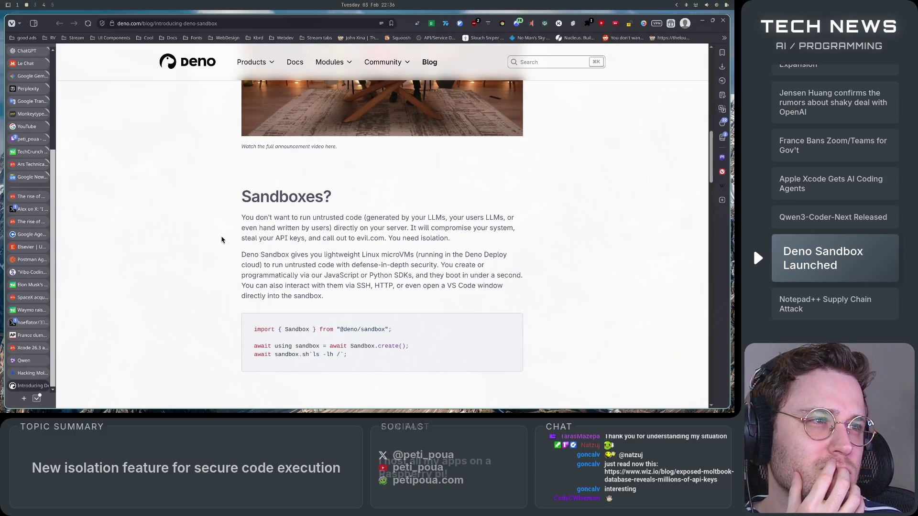
mouse_move(244, 216)
left_mouse_down()
mouse_move(512, 220)
mouse_move(274, 228)
mouse_move(416, 229)
left_mouse_up()
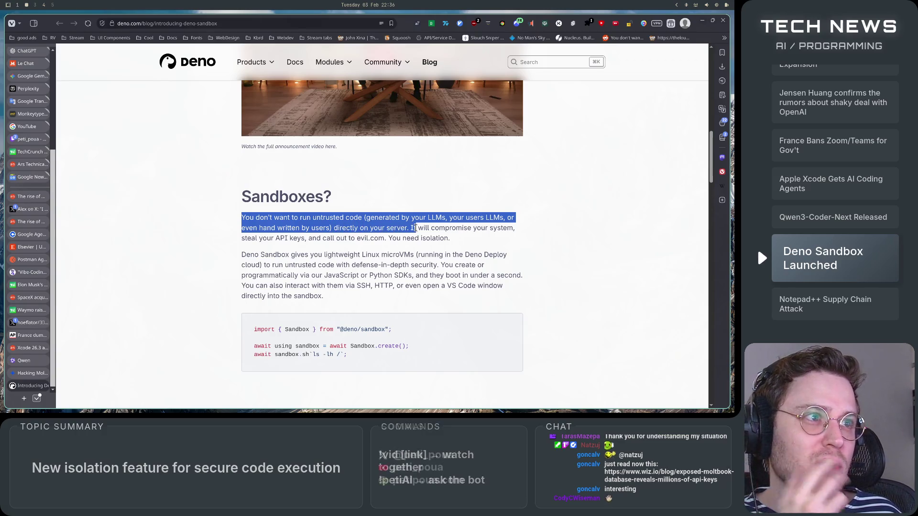
left_click_drag(412, 228, 410, 229)
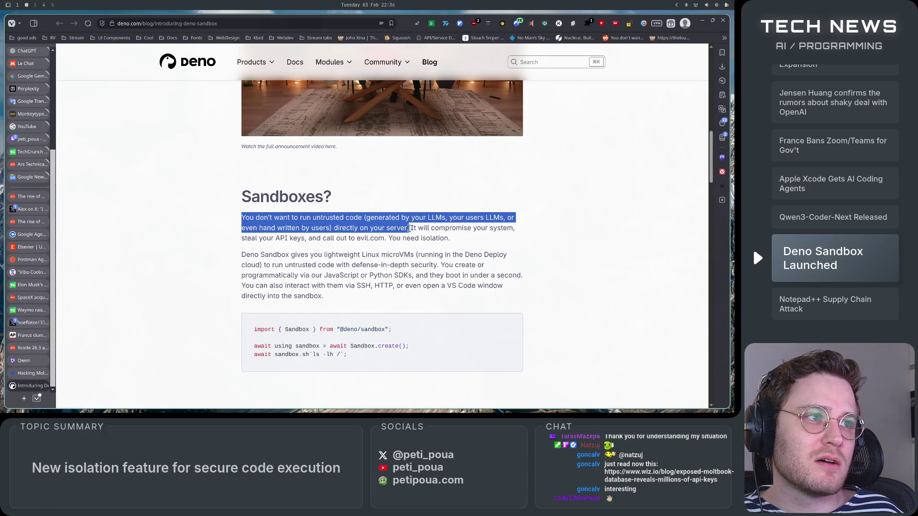
mouse_move(409, 229)
left_mouse_down()
mouse_move(514, 229)
mouse_move(249, 248)
mouse_move(453, 244)
left_mouse_up()
left_click(452, 244)
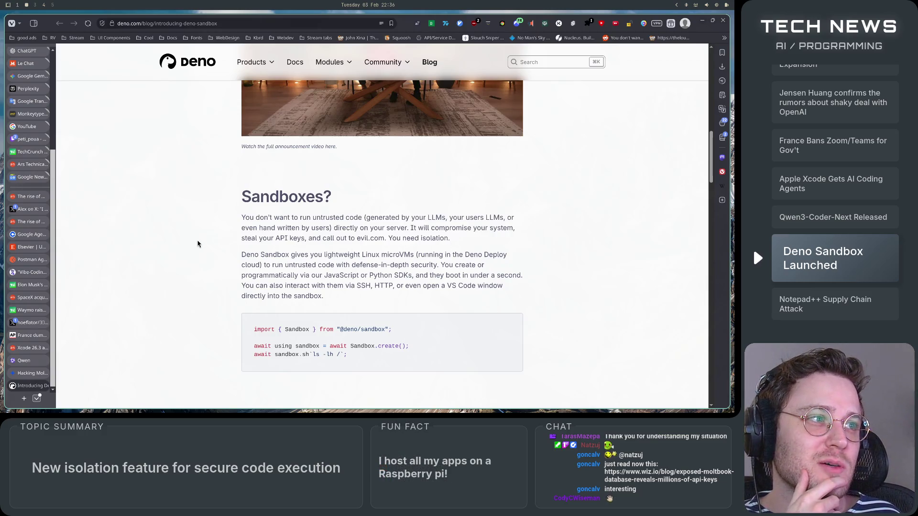
Step: Highlight the sentence about lightweight Linux microVMs in Technical Details
scroll(198, 244, "down", 2)
mouse_move(241, 206)
left_mouse_down()
mouse_move(527, 208)
mouse_move(507, 217)
mouse_move(239, 217)
mouse_move(457, 216)
mouse_move(351, 227)
mouse_move(258, 227)
mouse_move(493, 218)
mouse_move(315, 248)
mouse_move(261, 228)
mouse_move(533, 234)
mouse_move(306, 246)
mouse_move(267, 239)
mouse_move(502, 239)
mouse_move(501, 257)
left_mouse_up()
left_click(334, 251)
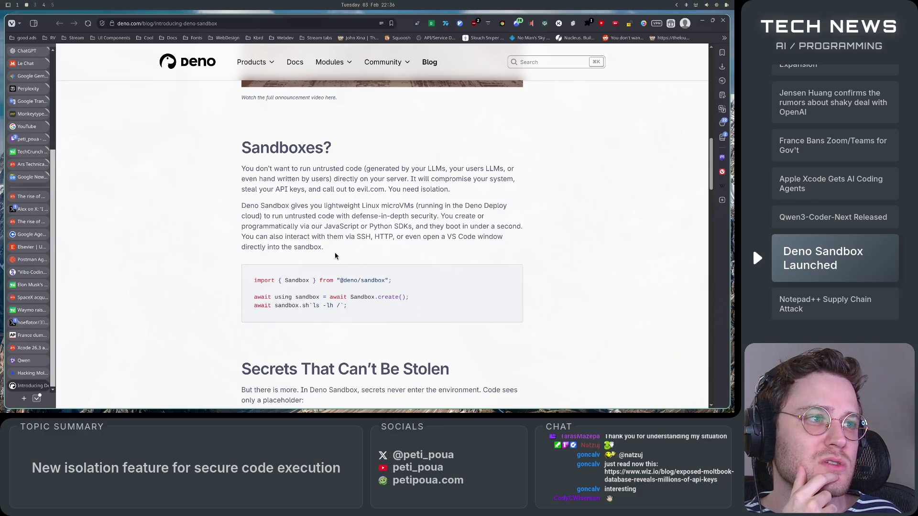
scroll(192, 328, "down", 3)
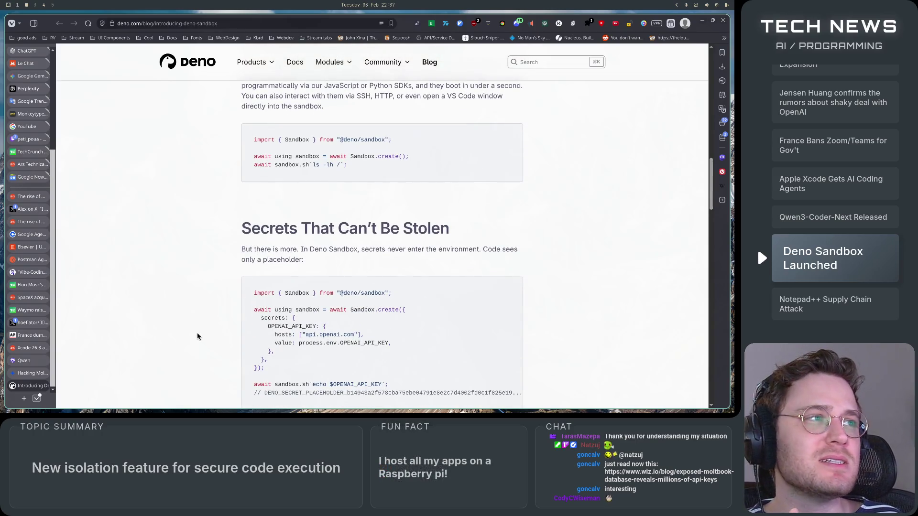
scroll(197, 336, "up", 4)
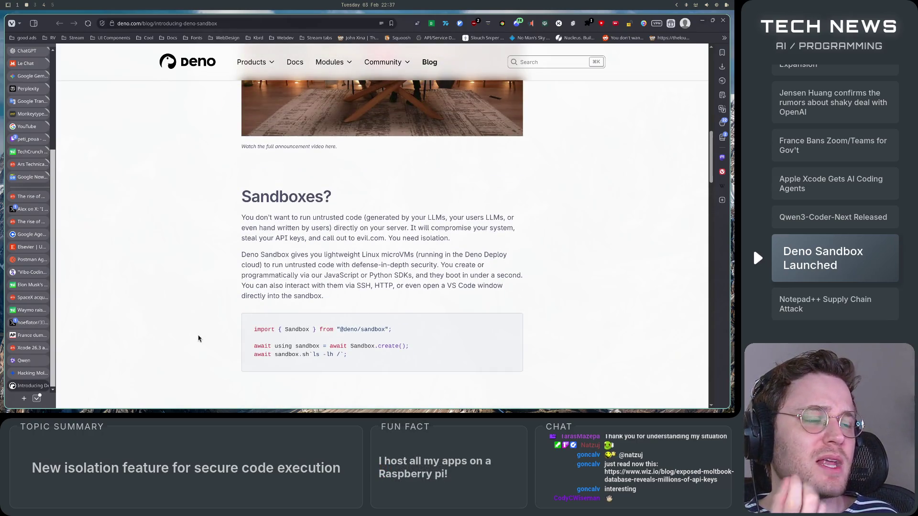
scroll(198, 339, "down", 3)
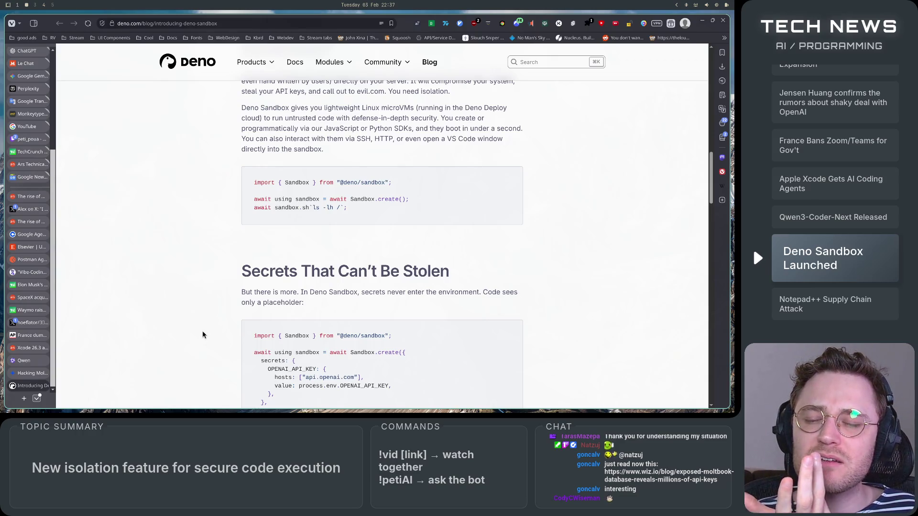
Step: Highlight the sentences under the 'Secrets That Can't Be Stolen' heading
scroll(202, 334, "down", 2)
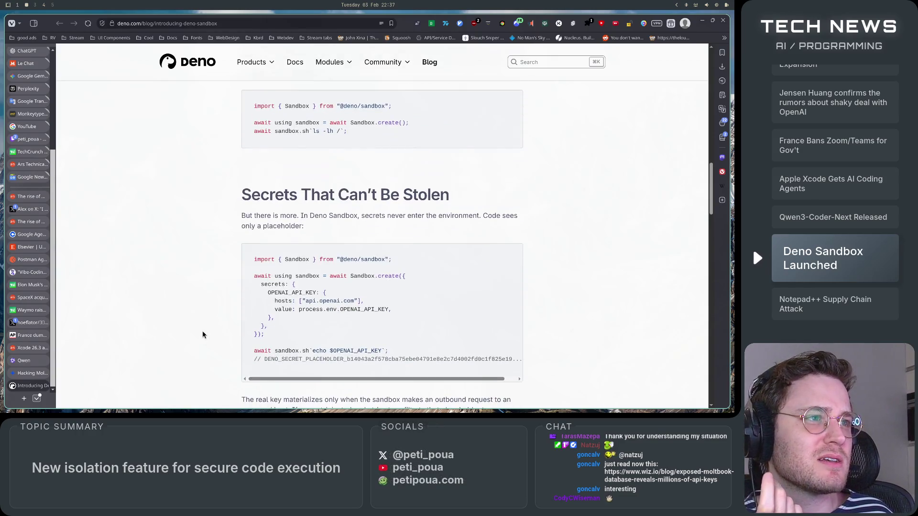
left_click_drag(236, 194, 481, 202)
left_click_drag(214, 218, 480, 216)
left_click(317, 214)
mouse_move(239, 216)
left_mouse_down()
mouse_move(494, 214)
mouse_move(512, 222)
mouse_move(392, 231)
left_mouse_up()
left_click(188, 240)
Step: Highlight the sandbox.deploy() description and the one-call production deployment sentence
scroll(188, 241, "down", 4)
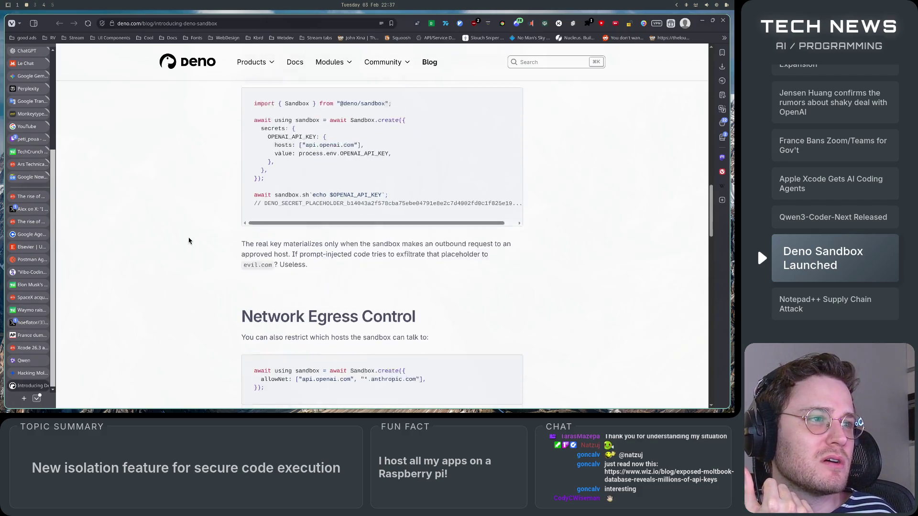
scroll(203, 242, "down", 9)
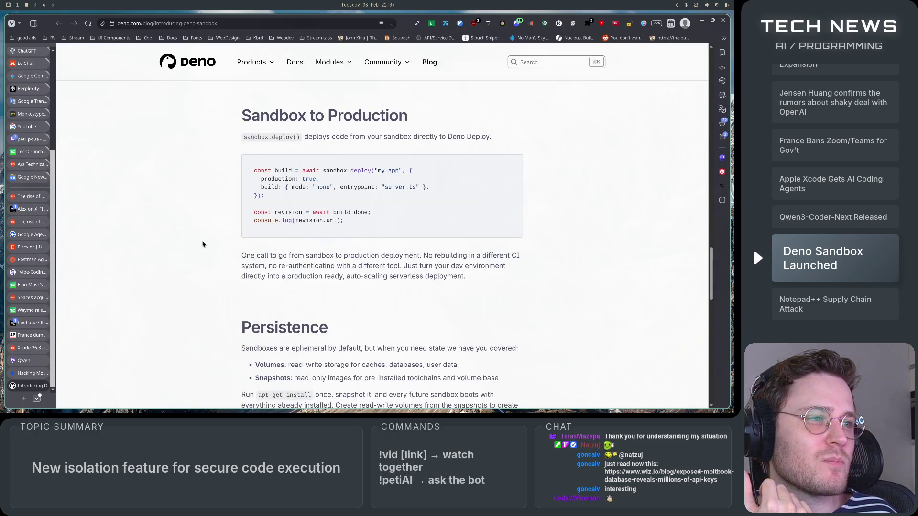
left_click_drag(243, 141, 497, 138)
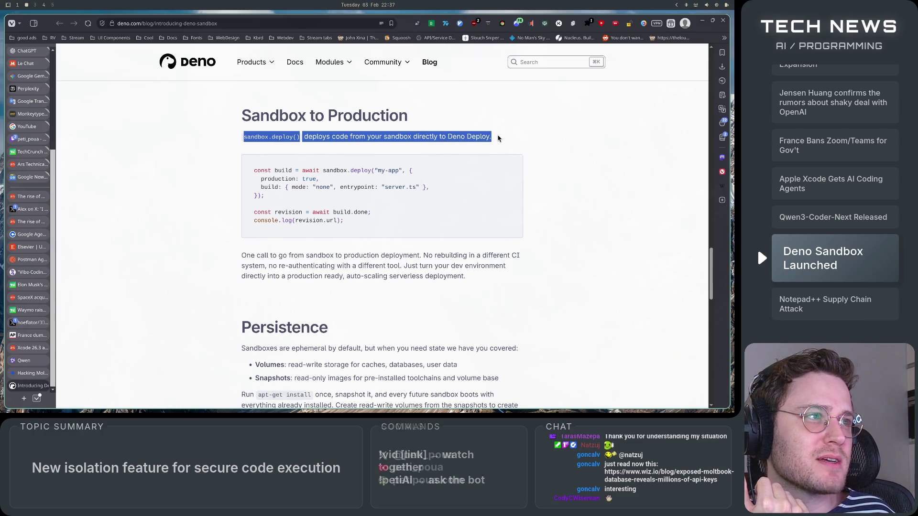
left_click(498, 139)
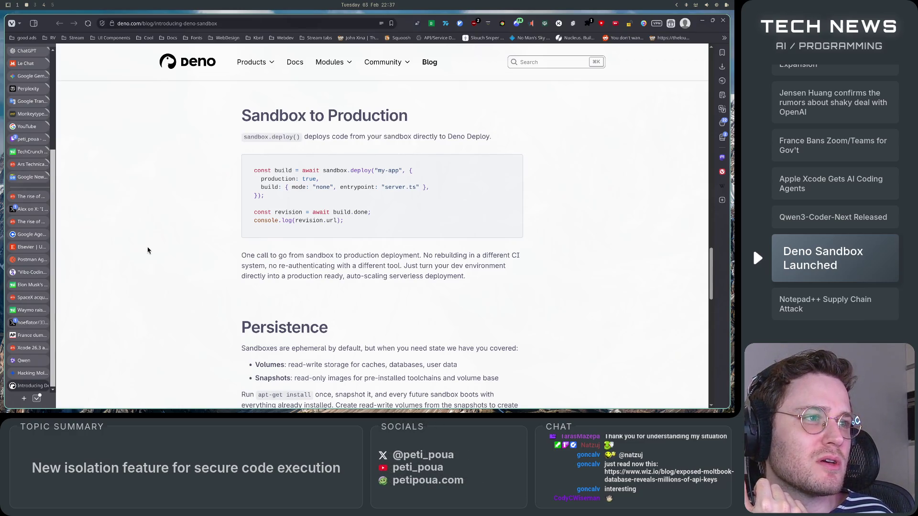
mouse_move(237, 256)
left_mouse_down()
mouse_move(526, 260)
mouse_move(224, 271)
mouse_move(514, 271)
mouse_move(272, 277)
mouse_move(487, 274)
left_mouse_up()
left_click(487, 274)
Step: Highlight the CPU time price in Pricing and scroll on to Get Started
scroll(201, 277, "down", 5)
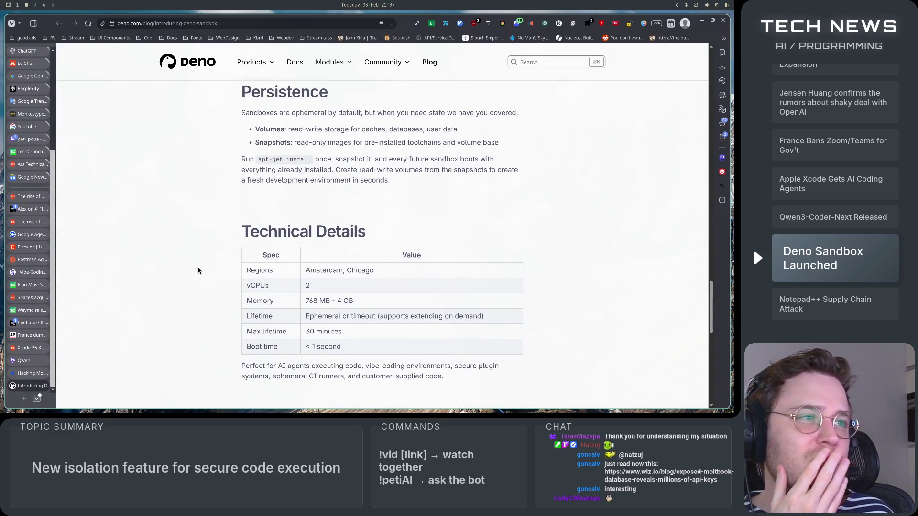
scroll(198, 271, "down", 5)
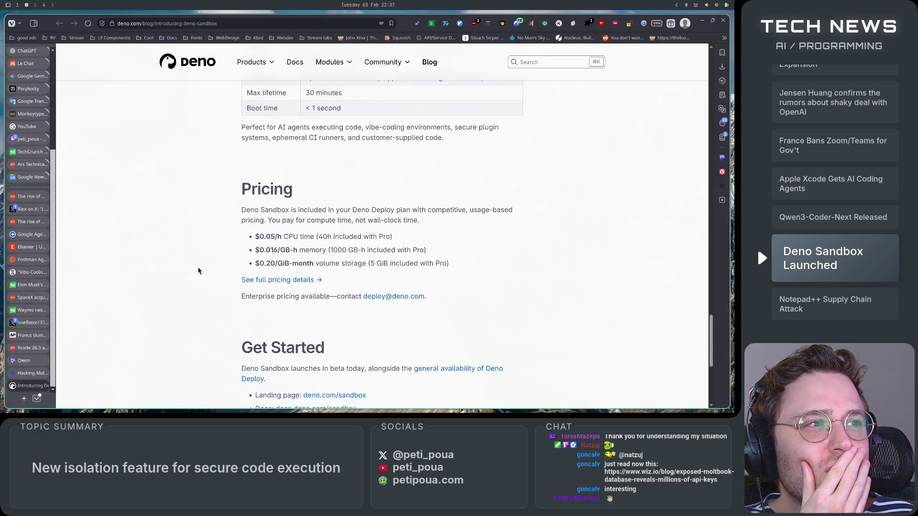
left_click_drag(253, 239, 322, 238)
left_click(145, 263)
scroll(154, 320, "down", 4)
scroll(154, 318, "down", 3)
scroll(154, 318, "up", 5)
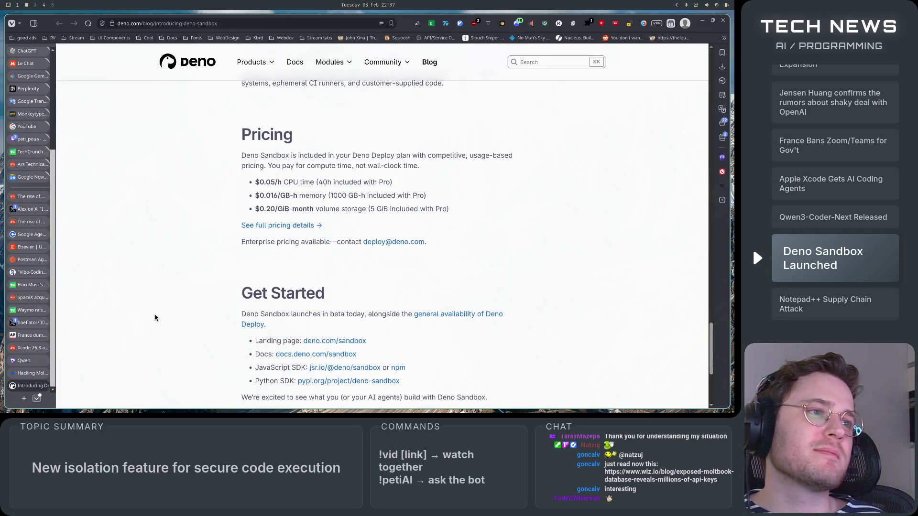
Step: Ask CTRL KAI whether Deno Sandbox is for development or businesses running LLM code in their product
key("ctrl+k")
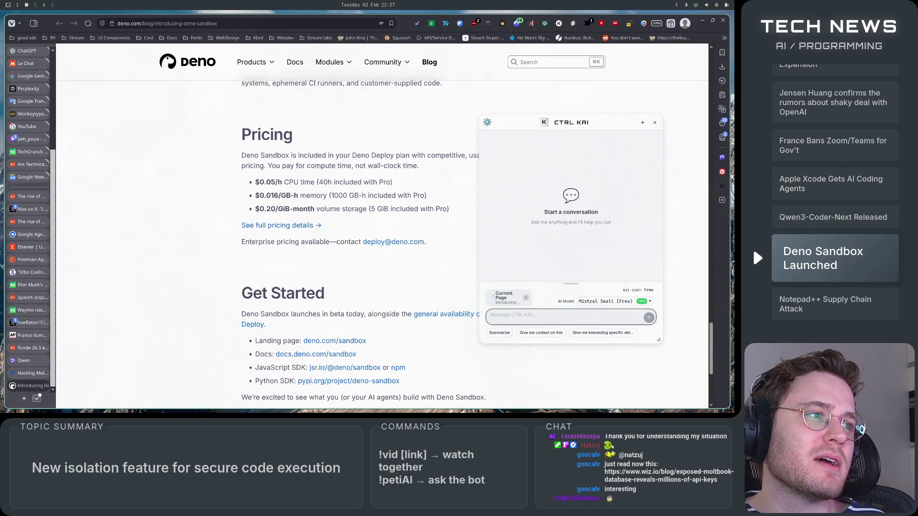
type("is it")
type("r dev purposes? or")
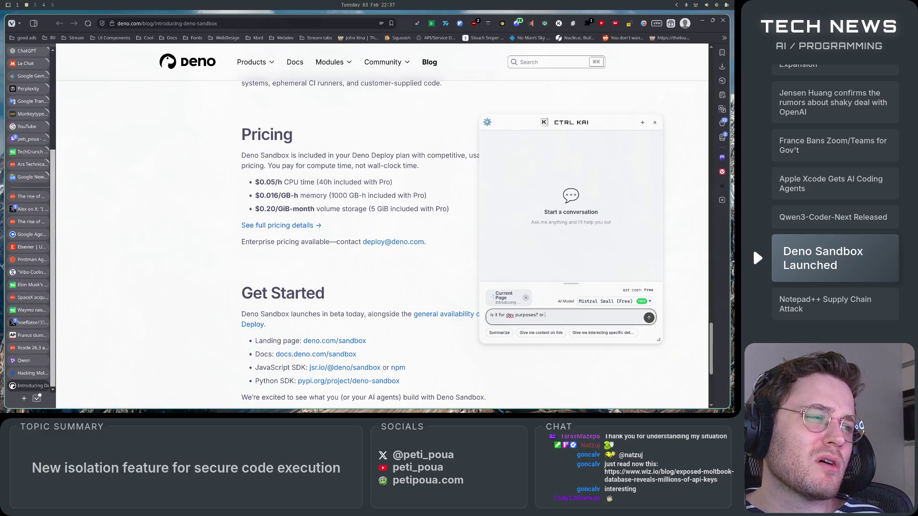
type(" for businesses which use LLM gen")
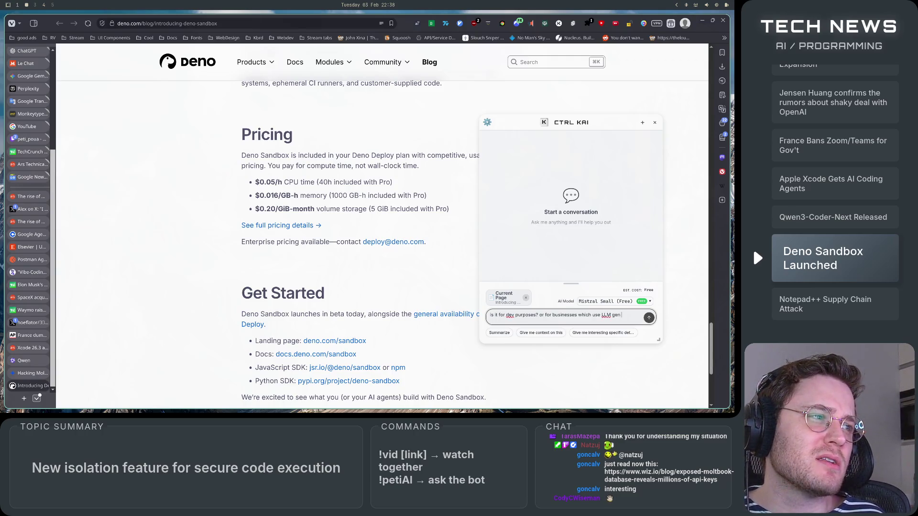
type(" inside their")
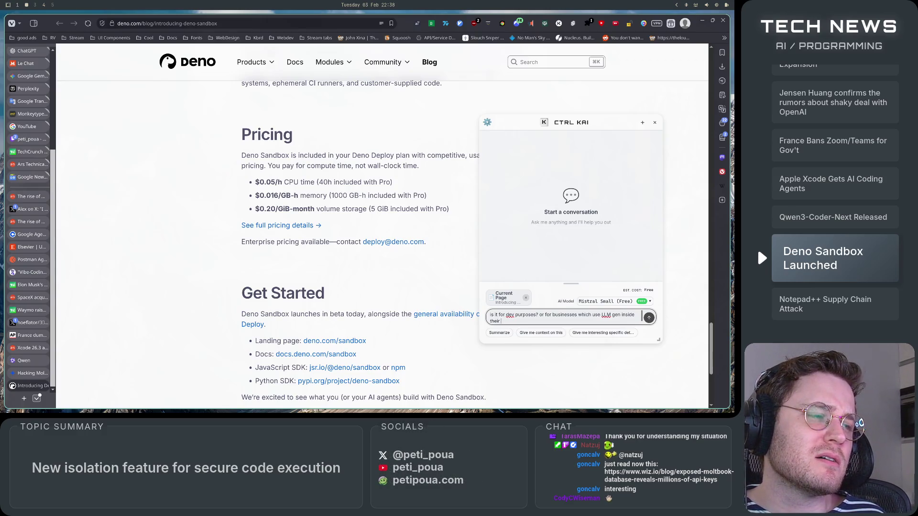
type(" product for users to use")
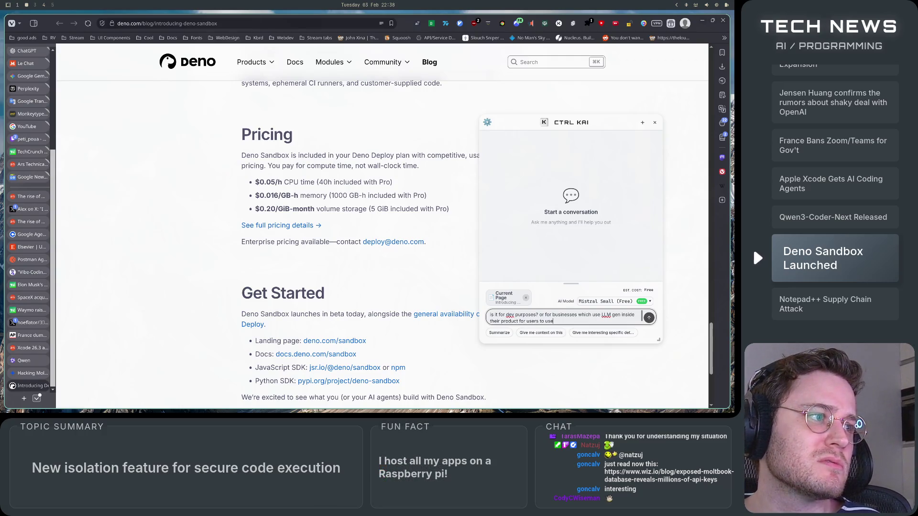
key("Return")
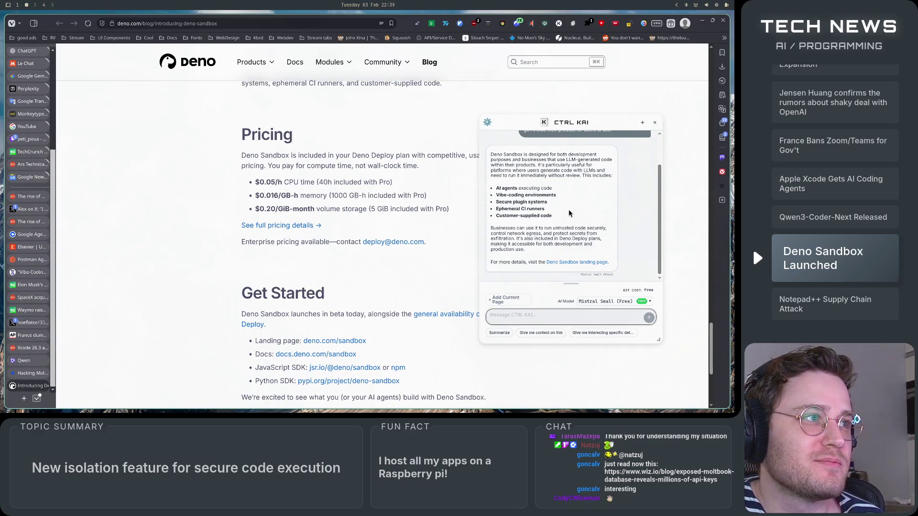
Step: Highlight the answer's use cases: AI agents, vibe-coding environments, secure plugins, customer-supplied code
mouse_move(496, 188)
left_mouse_down()
mouse_move(553, 189)
mouse_move(557, 203)
mouse_move(554, 190)
left_mouse_up()
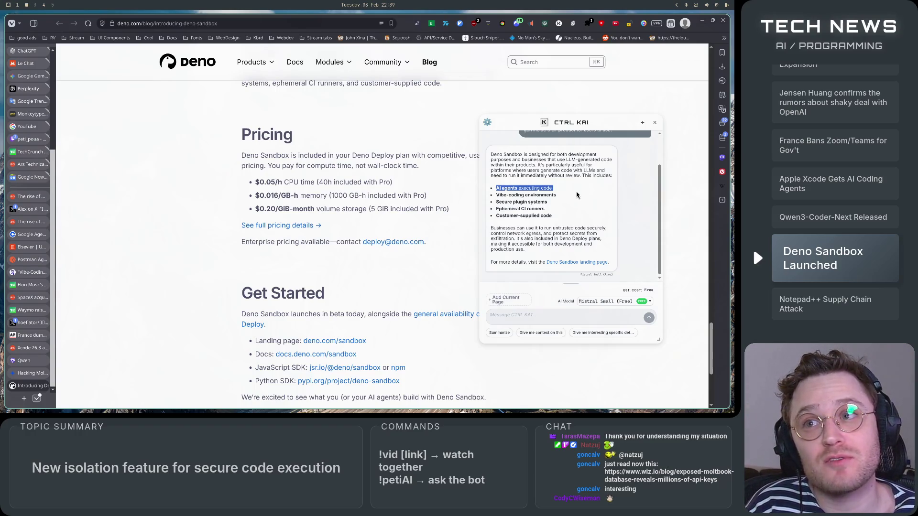
left_click_drag(577, 195, 575, 200)
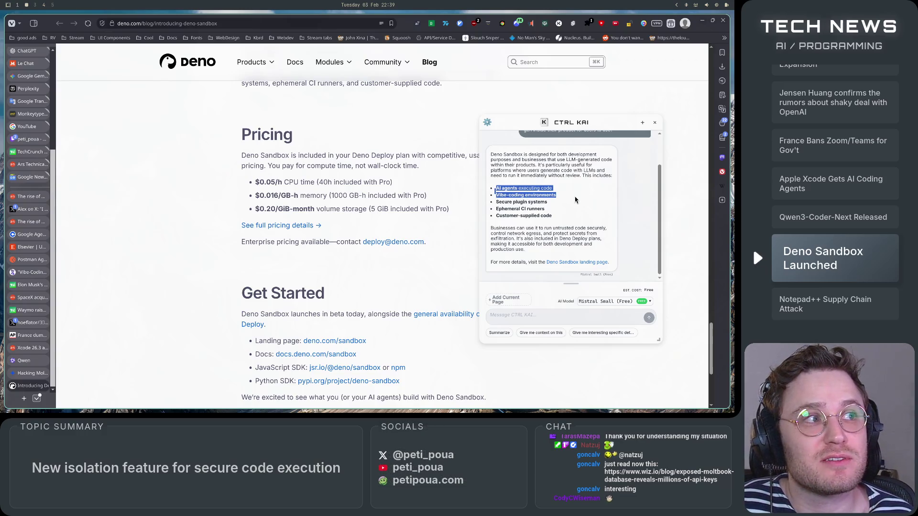
left_click_drag(575, 199, 494, 204)
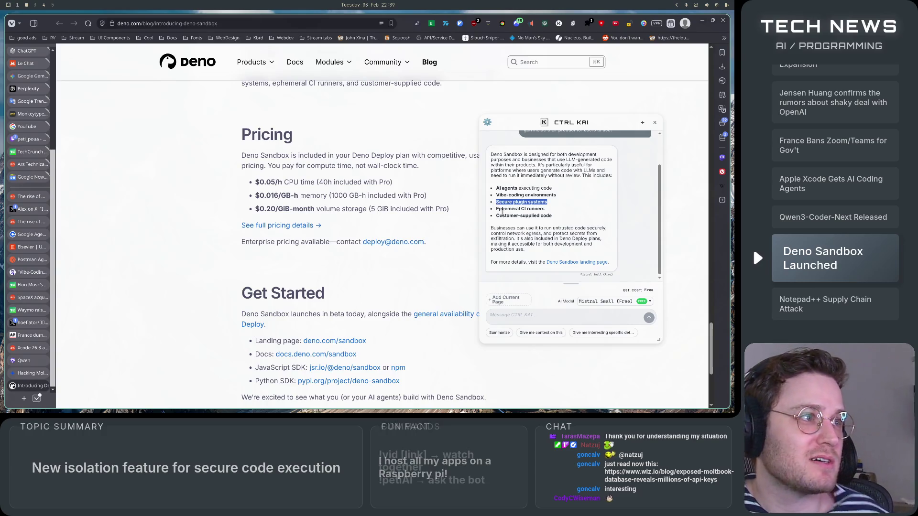
left_click_drag(554, 218, 492, 219)
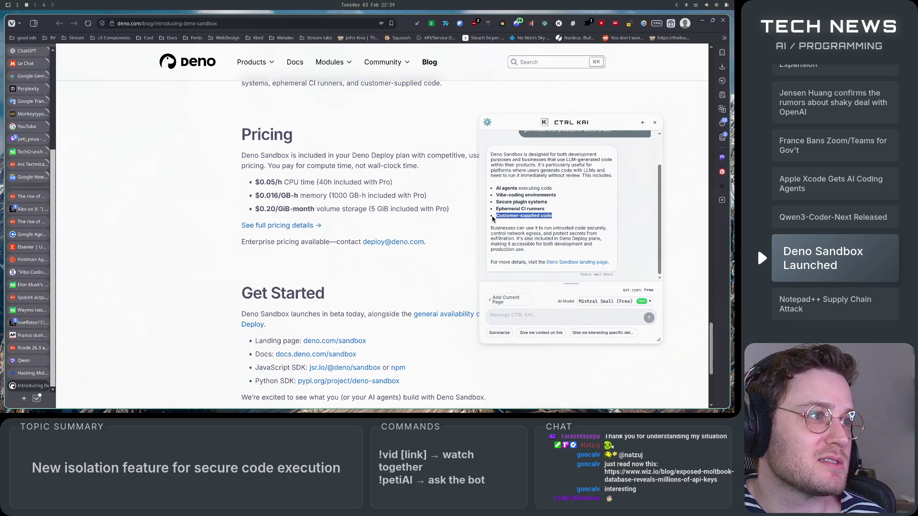
left_click(547, 227)
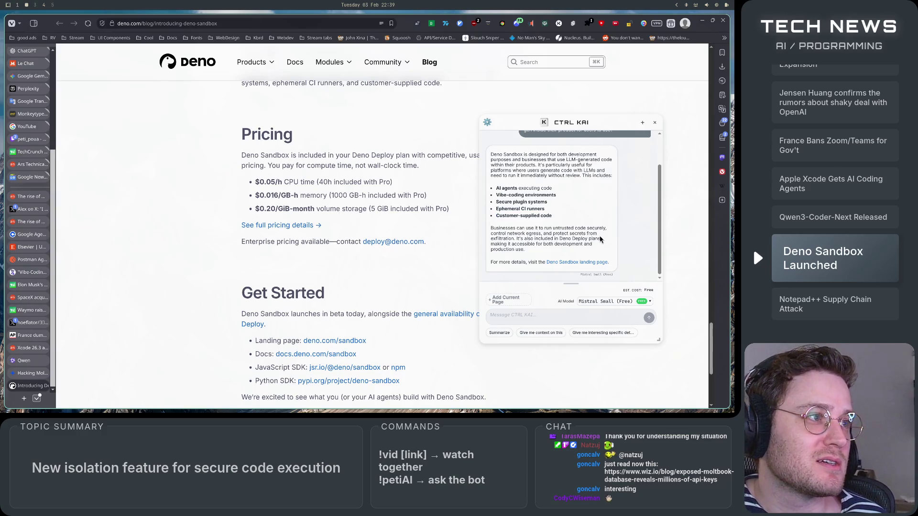
Step: Close the CTRL KAI chat panel over the Deno article
scroll(395, 265, "down", 2)
scroll(395, 266, "up", 10)
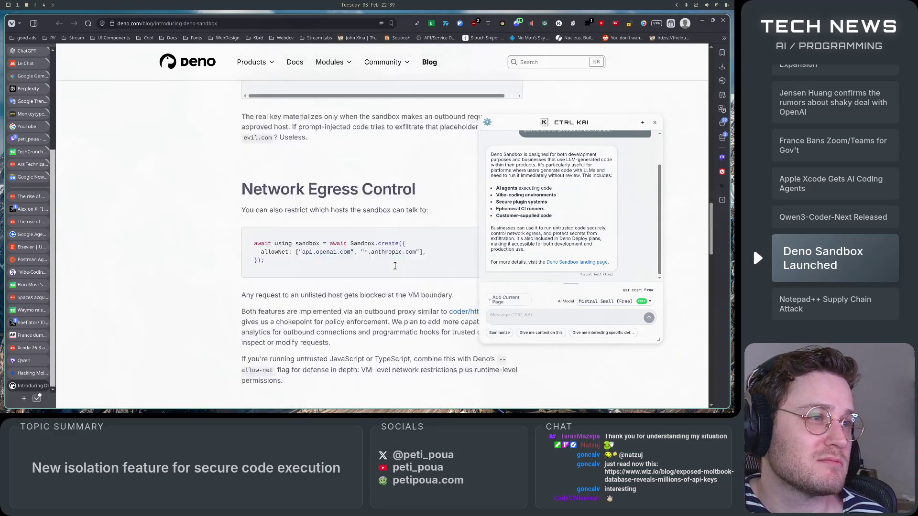
scroll(395, 266, "up", 5)
left_click(655, 123)
Step: Switch to the workspace holding the Ars Technica Notepad++ article
scroll(587, 312, "down", 3)
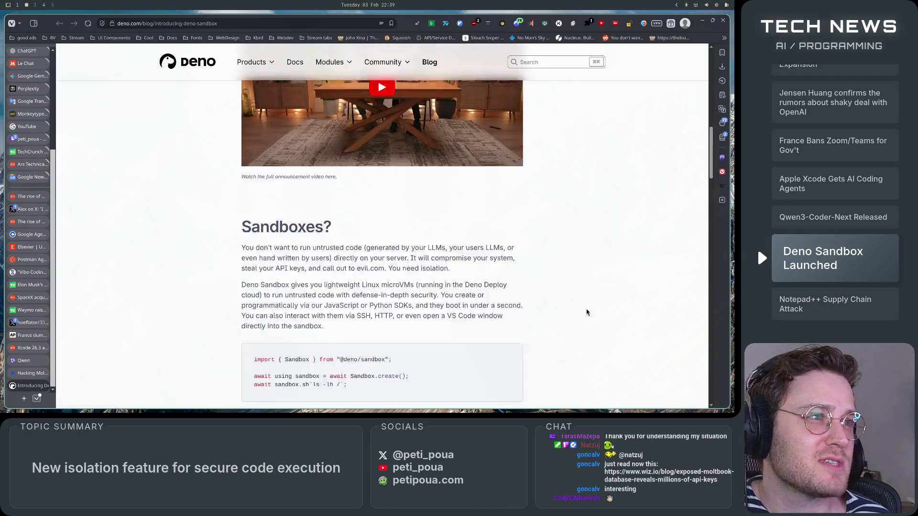
scroll(587, 312, "up", 10)
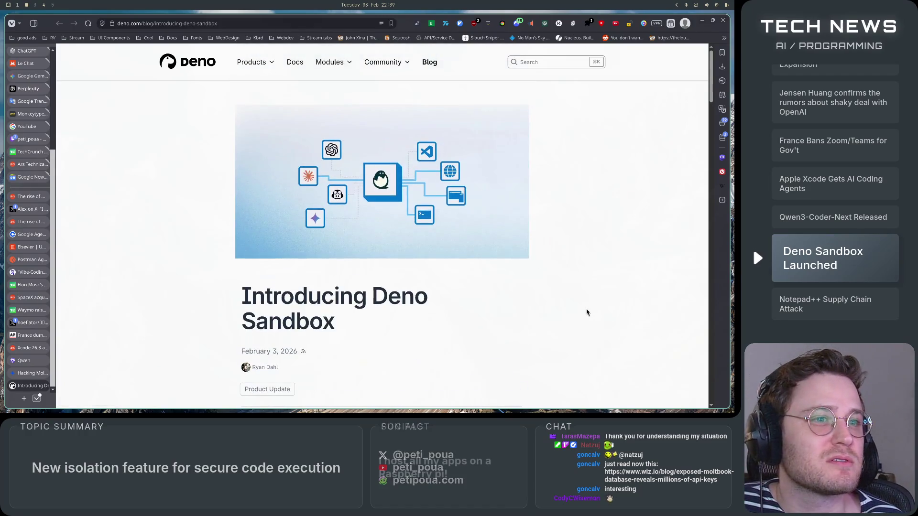
scroll(145, 348, "down", 4)
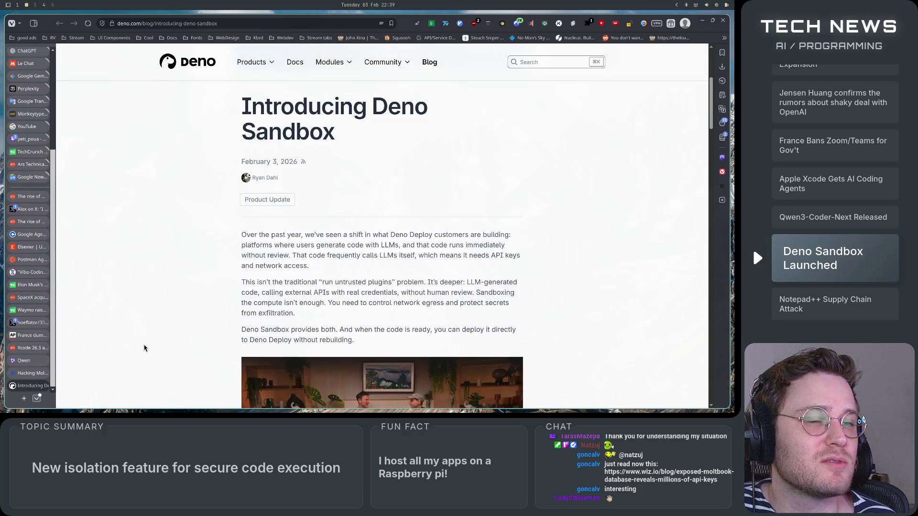
key("super+4")
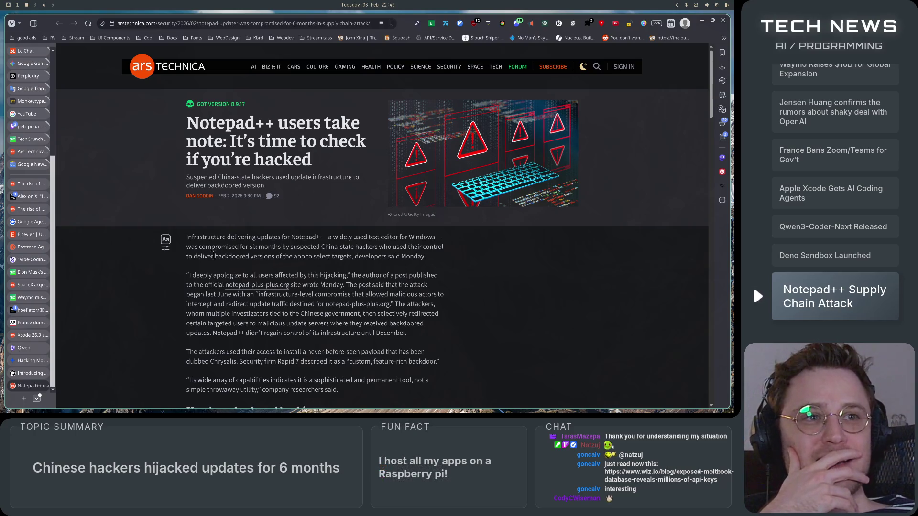
left_click_drag(189, 237, 306, 237)
left_click(285, 259)
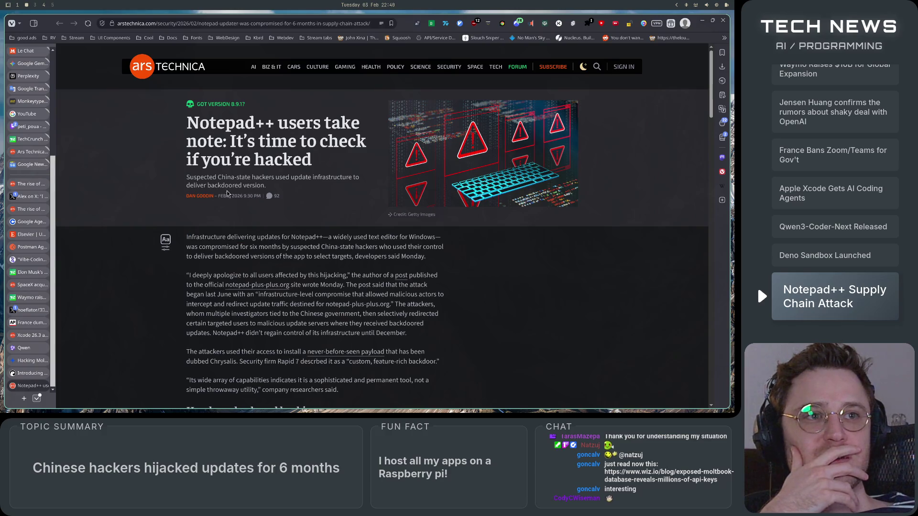
mouse_move(187, 178)
left_mouse_down()
mouse_move(319, 172)
mouse_move(369, 182)
mouse_move(244, 186)
mouse_move(260, 187)
left_mouse_up()
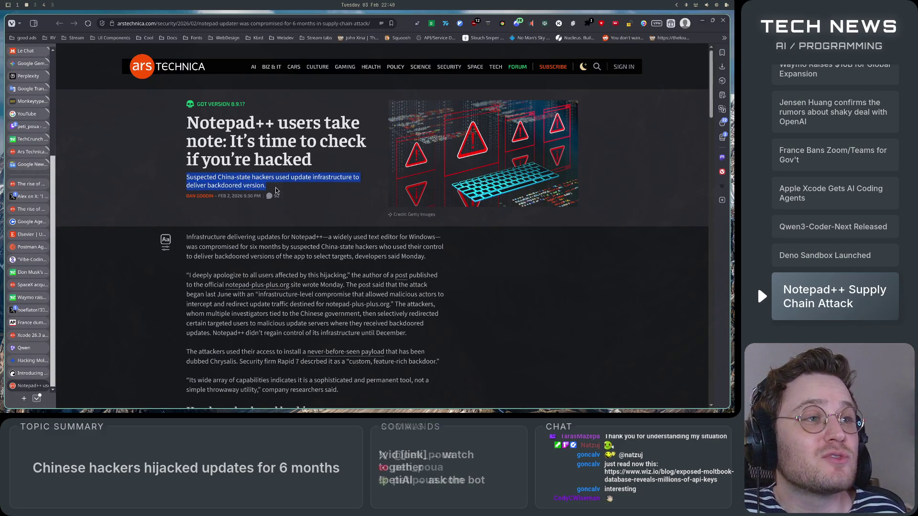
left_click(317, 271)
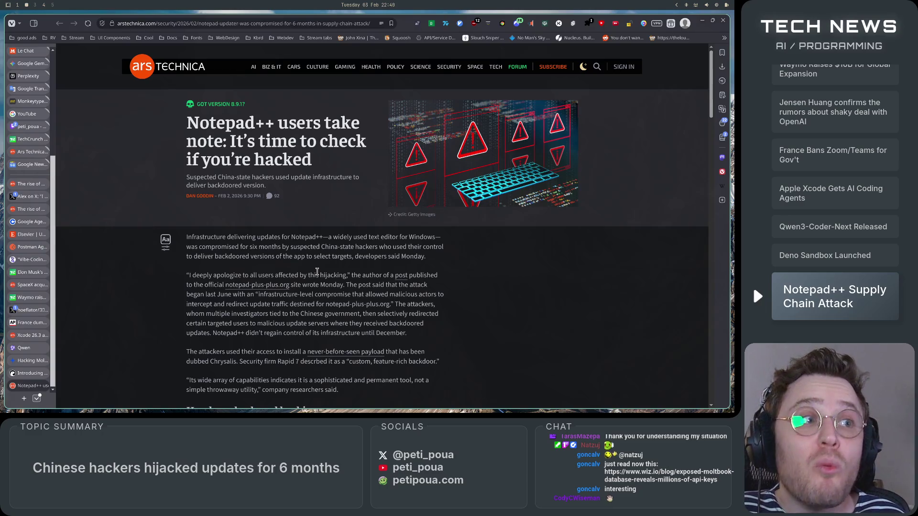
mouse_move(183, 238)
left_mouse_down()
mouse_move(428, 236)
mouse_move(447, 242)
mouse_move(187, 249)
mouse_move(452, 249)
mouse_move(187, 259)
mouse_move(439, 263)
left_mouse_up()
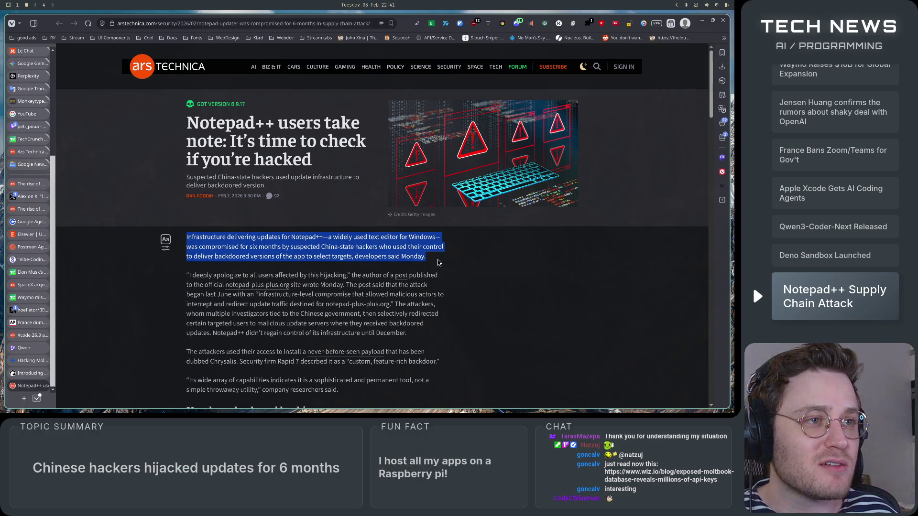
left_click(438, 263)
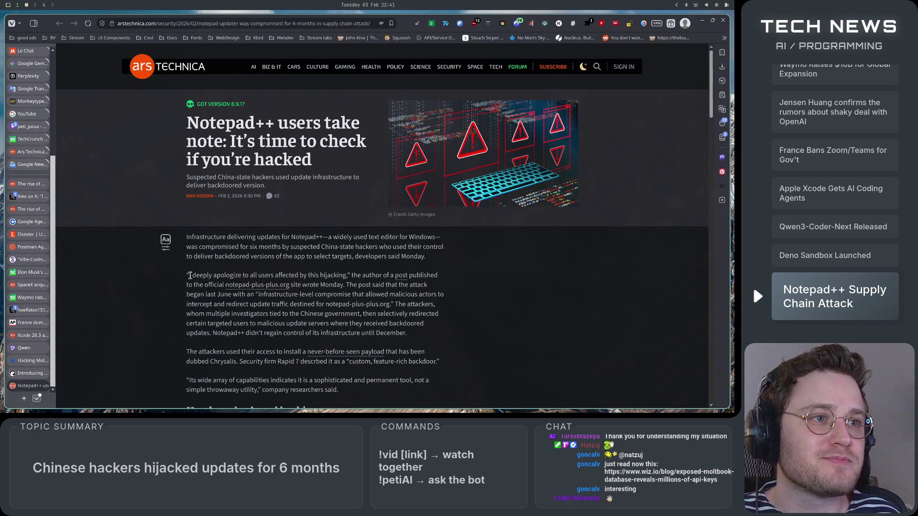
left_click_drag(189, 276, 345, 278)
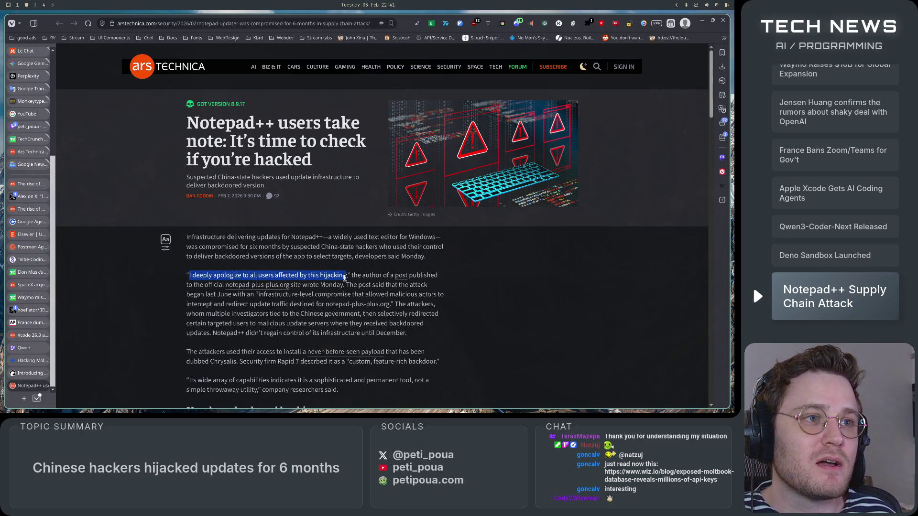
mouse_move(266, 276)
left_mouse_down()
mouse_move(438, 278)
mouse_move(198, 288)
mouse_move(439, 292)
mouse_move(184, 303)
mouse_move(443, 296)
mouse_move(225, 314)
mouse_move(370, 305)
mouse_move(380, 287)
mouse_move(200, 305)
mouse_move(371, 314)
mouse_move(361, 305)
mouse_move(399, 303)
mouse_move(267, 324)
mouse_move(189, 314)
mouse_move(444, 317)
mouse_move(317, 335)
mouse_move(192, 325)
mouse_move(431, 328)
mouse_move(334, 354)
mouse_move(212, 336)
left_mouse_up()
Step: Highlight the passages on the infrastructure-level compromise and selectively redirected users, then read further
left_click(270, 295)
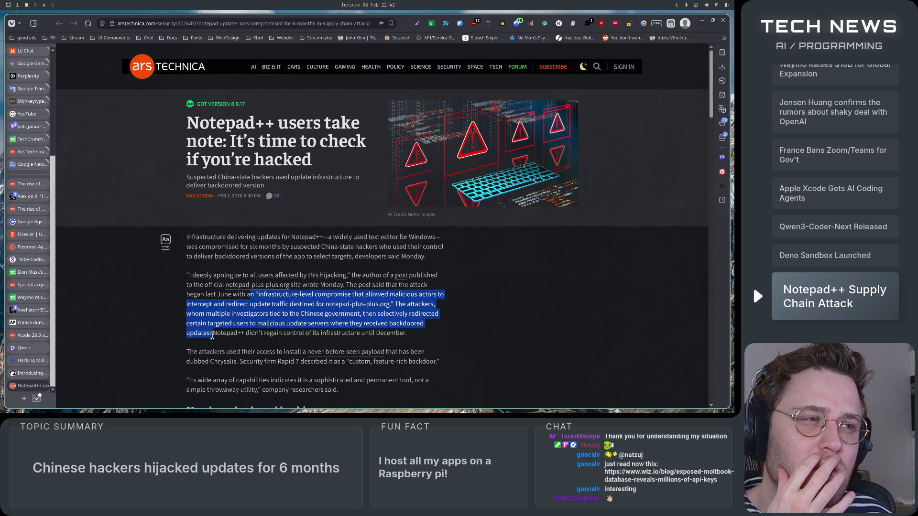
left_click_drag(211, 336, 418, 338)
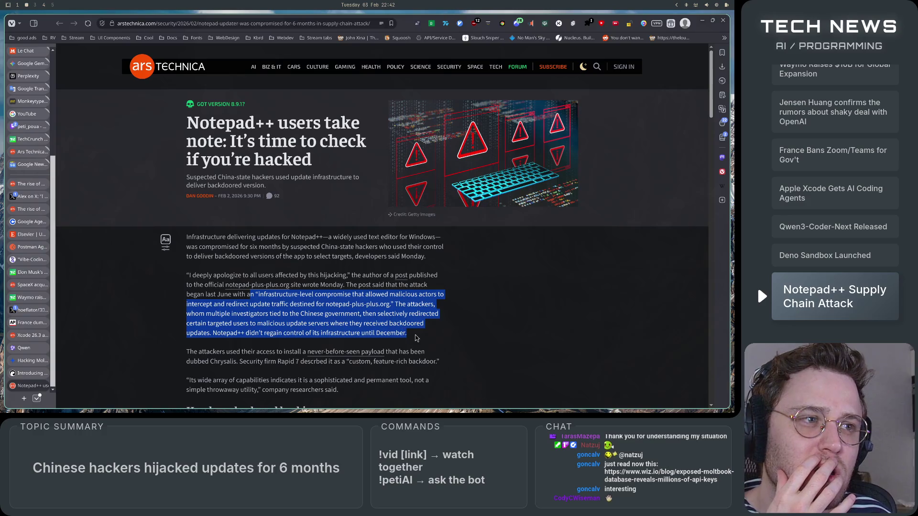
left_click(420, 338)
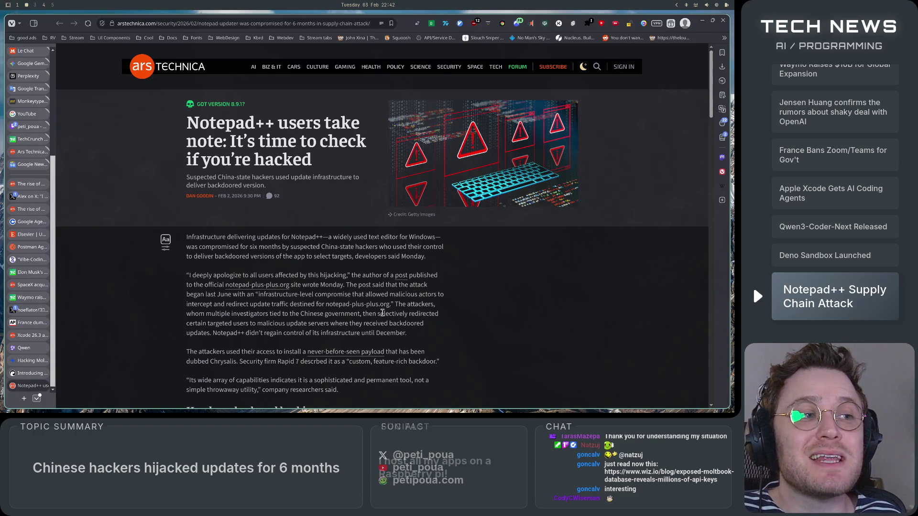
left_click_drag(380, 314, 442, 318)
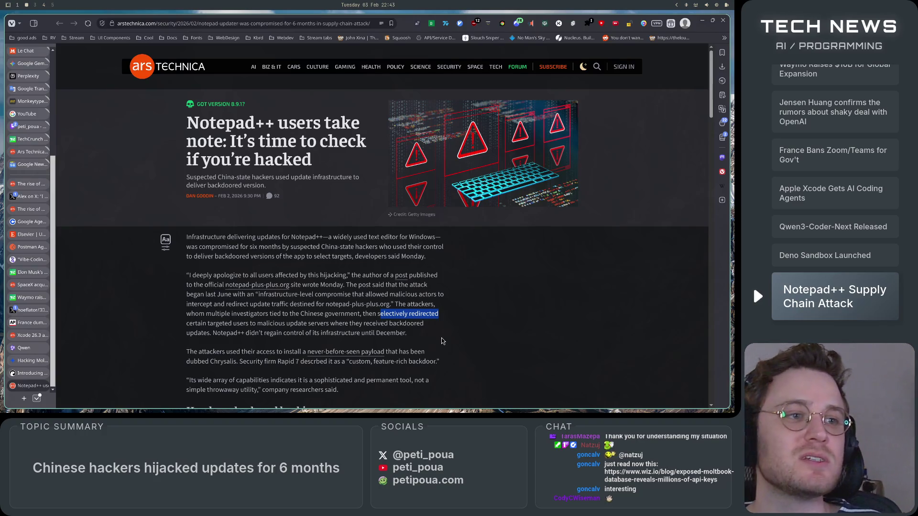
scroll(281, 277, "down", 3)
left_click_drag(246, 279, 445, 284)
left_click(391, 304)
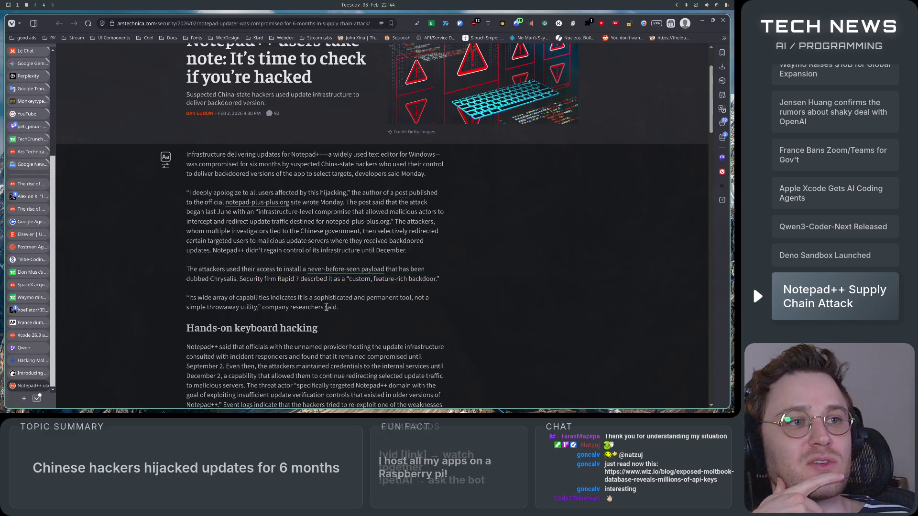
scroll(287, 277, "down", 1)
mouse_move(187, 252)
left_mouse_down()
mouse_move(441, 256)
mouse_move(206, 263)
mouse_move(268, 263)
mouse_move(258, 263)
left_mouse_up()
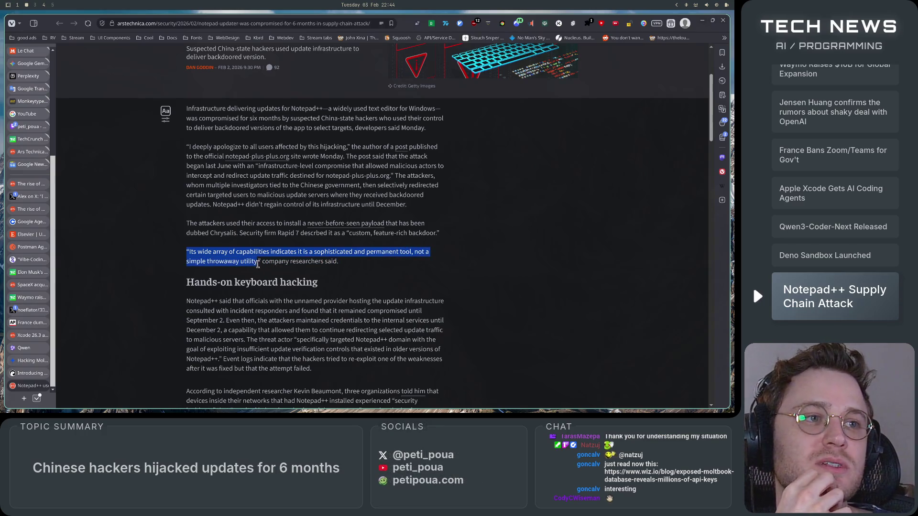
left_click(375, 272)
scroll(375, 274, "down", 2)
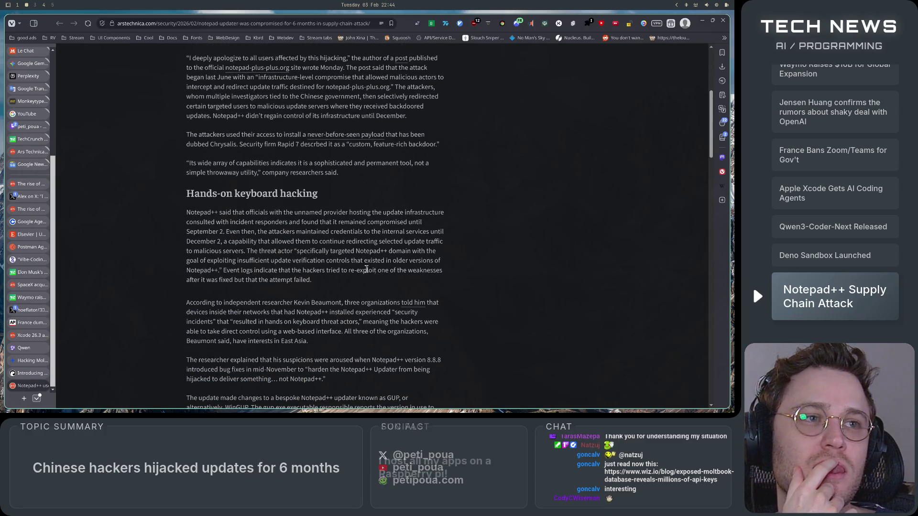
left_click_drag(204, 204, 368, 201)
left_click(375, 199)
mouse_move(190, 212)
left_mouse_down()
mouse_move(455, 216)
mouse_move(207, 223)
mouse_move(425, 224)
mouse_move(200, 233)
mouse_move(225, 233)
left_mouse_up()
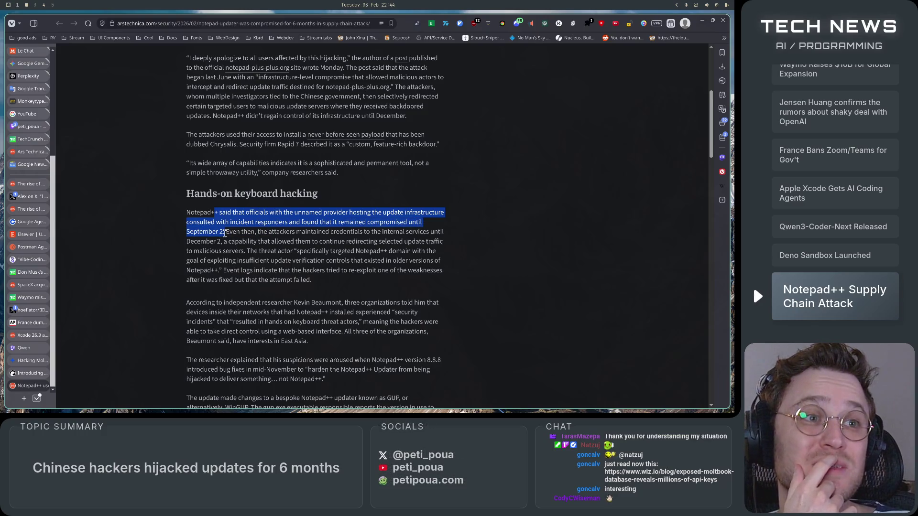
scroll(388, 290, "down", 3)
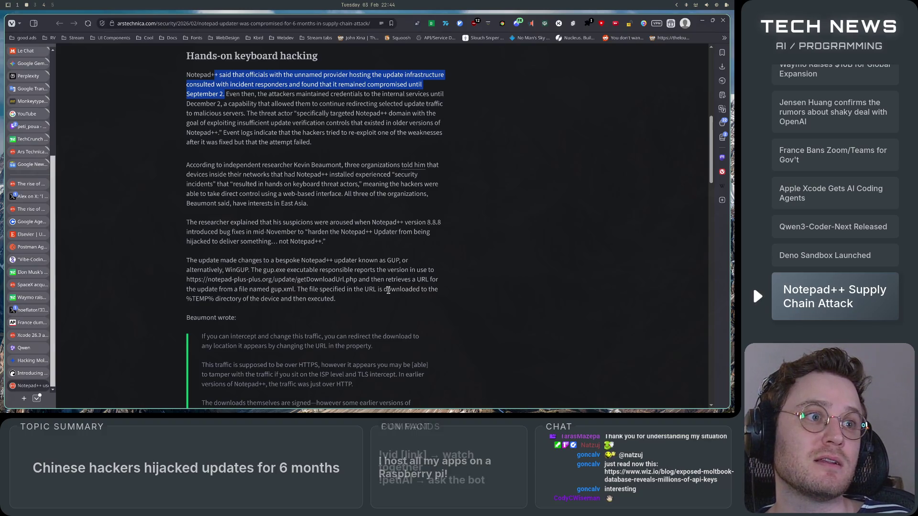
scroll(388, 291, "down", 2)
scroll(388, 290, "down", 4)
scroll(390, 293, "up", 2)
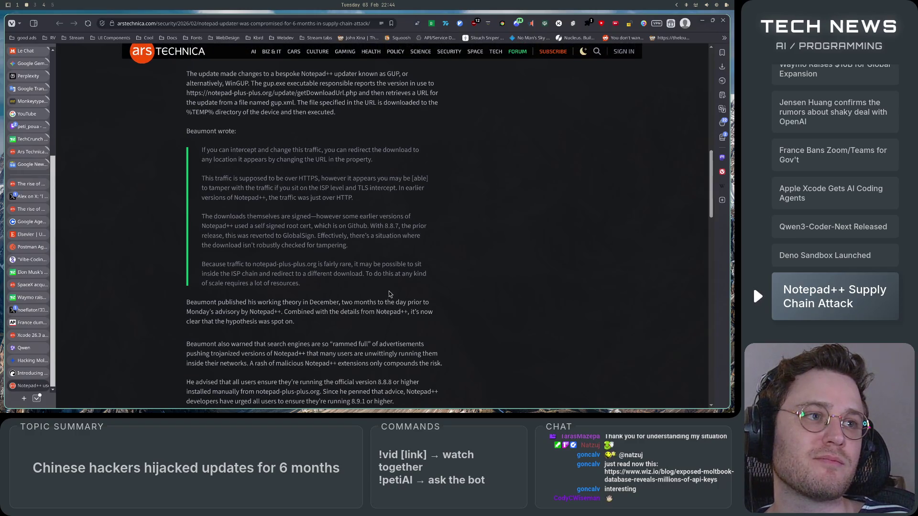
scroll(389, 293, "down", 3)
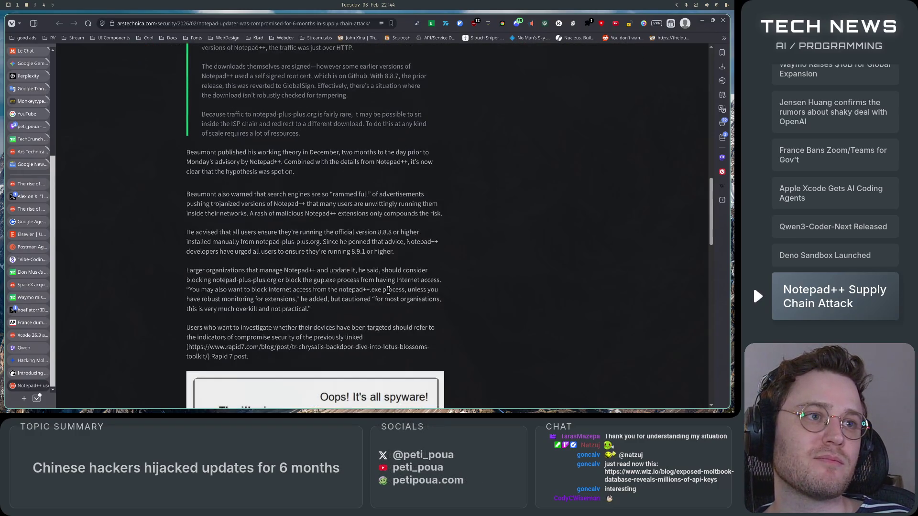
scroll(388, 290, "down", 2)
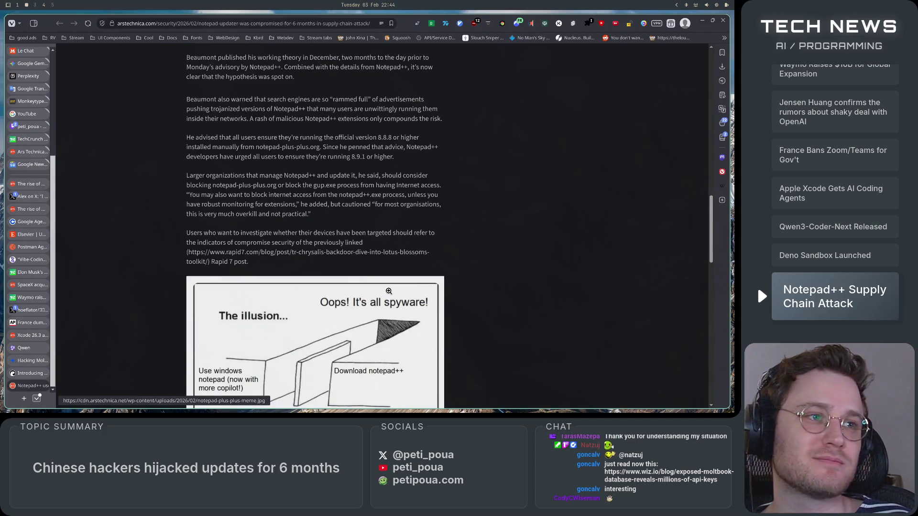
scroll(390, 289, "down", 3)
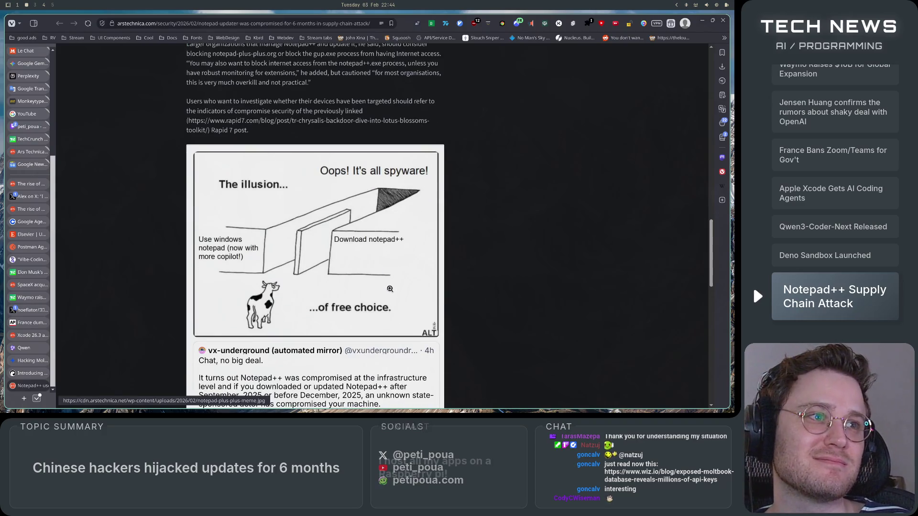
scroll(389, 288, "down", 1)
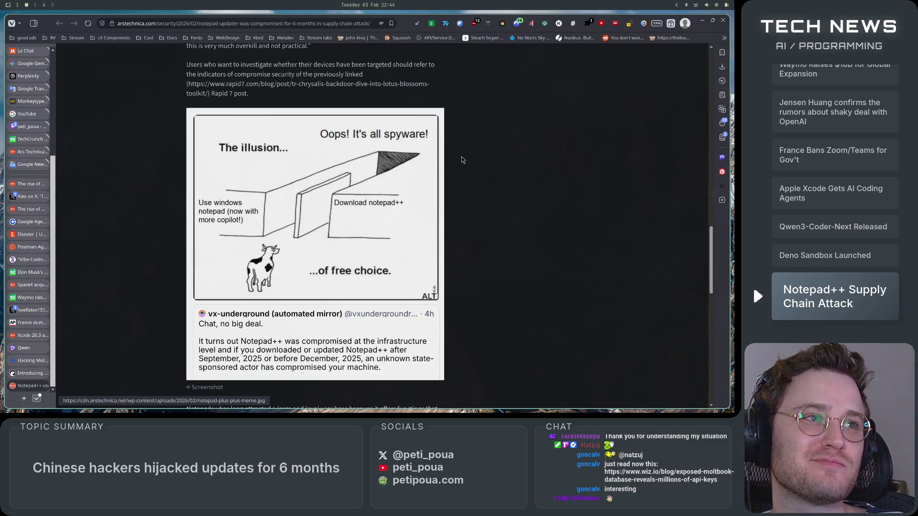
scroll(457, 276, "down", 1)
scroll(458, 276, "down", 5)
scroll(457, 280, "up", 4)
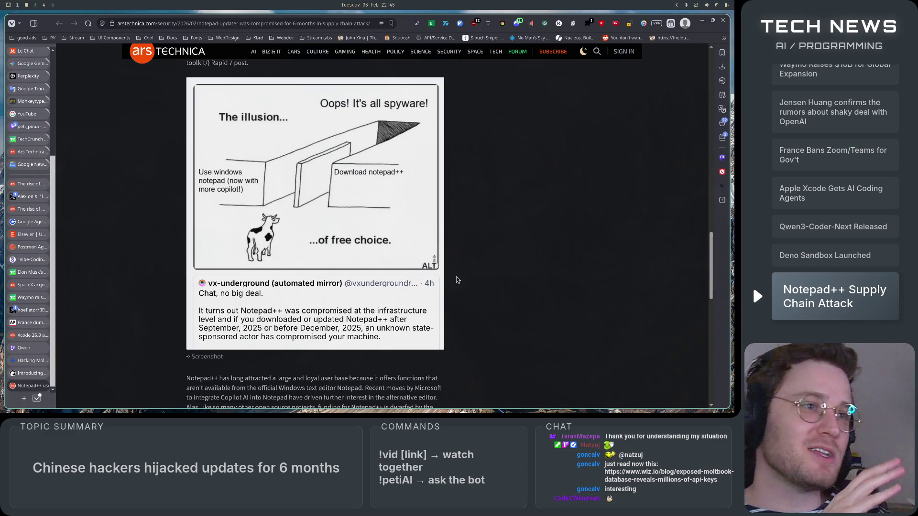
scroll(456, 280, "down", 4)
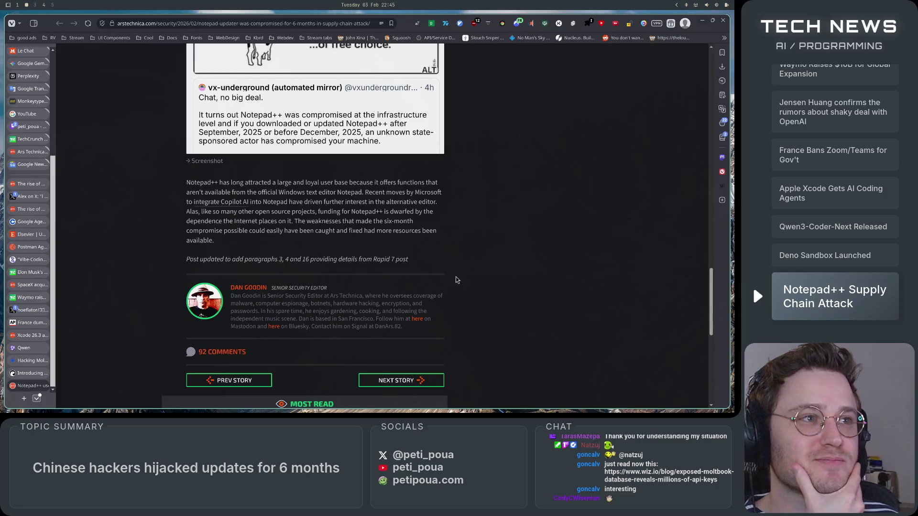
scroll(458, 280, "up", 3)
scroll(458, 280, "down", 2)
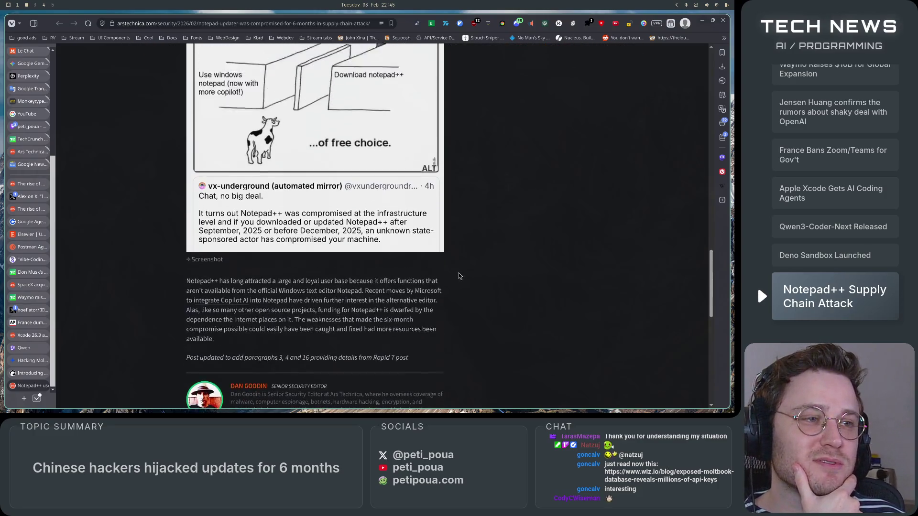
scroll(457, 280, "up", 2)
scroll(458, 280, "down", 1)
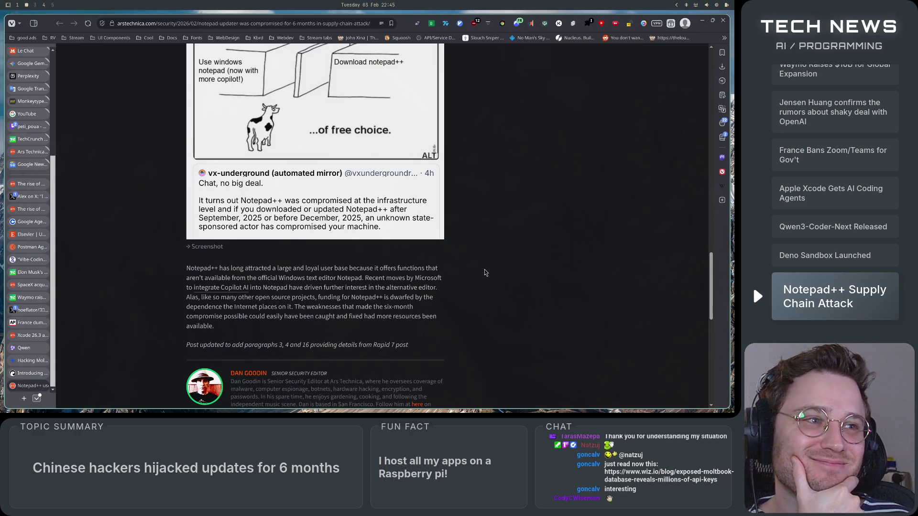
scroll(485, 273, "up", 1)
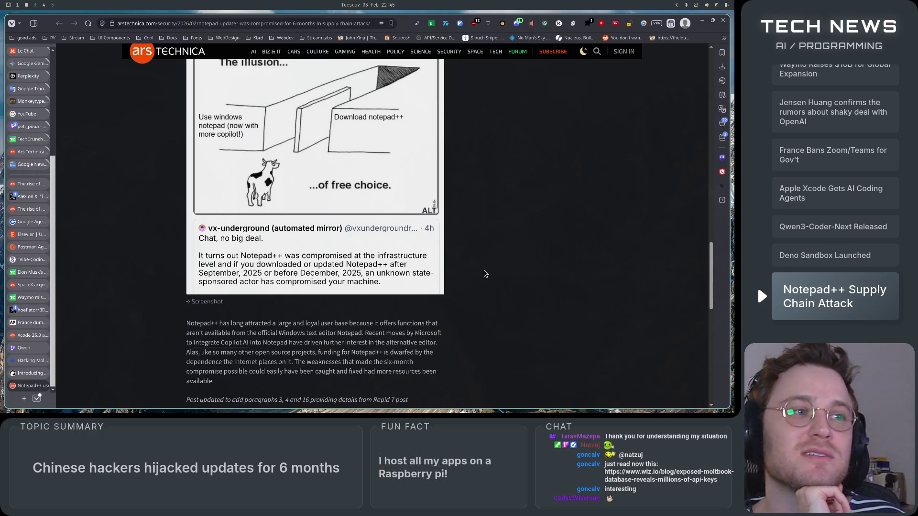
scroll(484, 274, "down", 2)
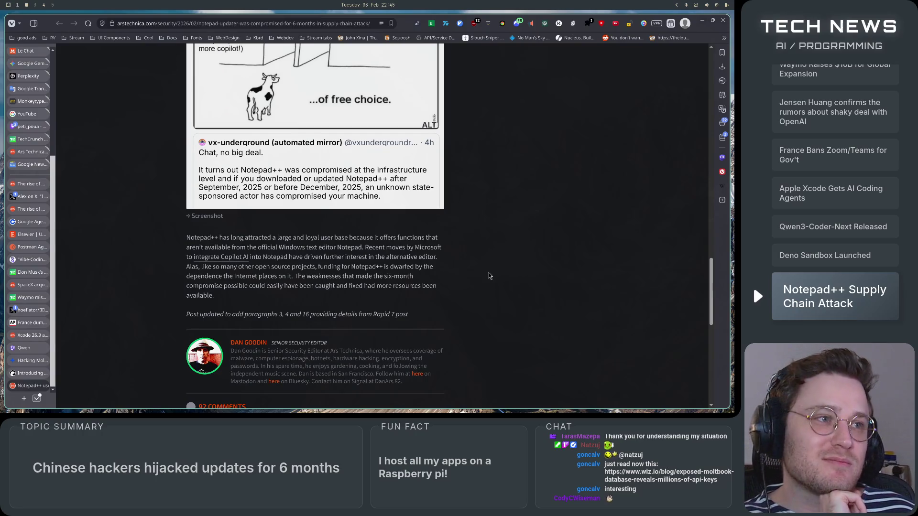
scroll(489, 276, "down", 2)
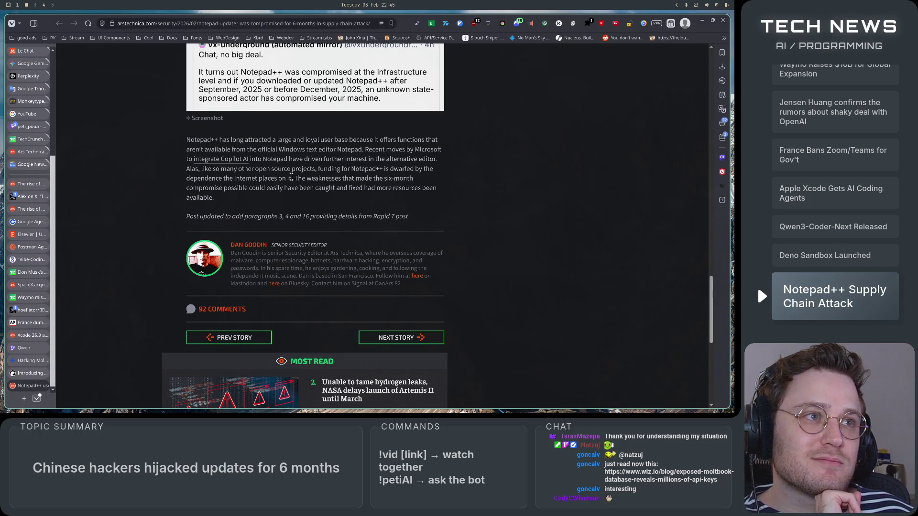
mouse_move(293, 178)
left_mouse_down()
mouse_move(418, 180)
mouse_move(385, 200)
mouse_move(446, 194)
mouse_move(439, 200)
left_mouse_up()
left_click(439, 200)
mouse_move(289, 177)
left_mouse_down()
mouse_move(430, 181)
mouse_move(220, 188)
mouse_move(439, 196)
left_mouse_up()
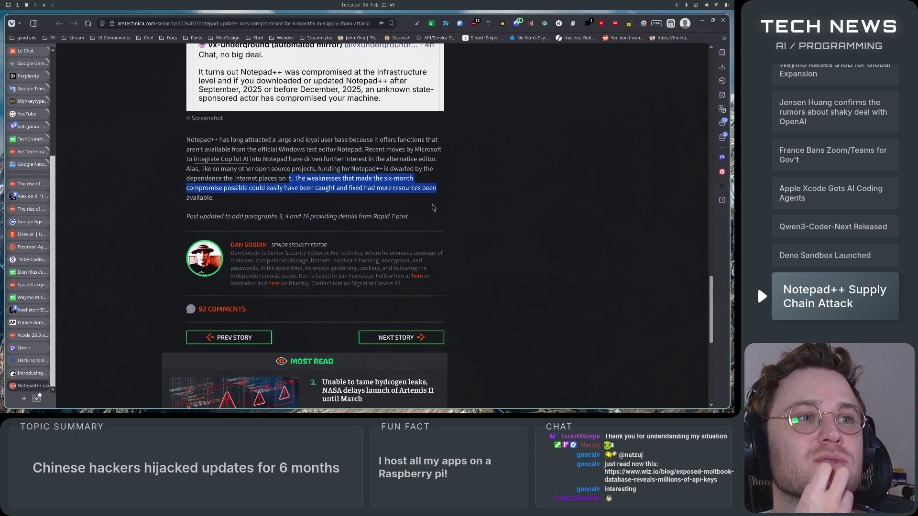
left_click(433, 208)
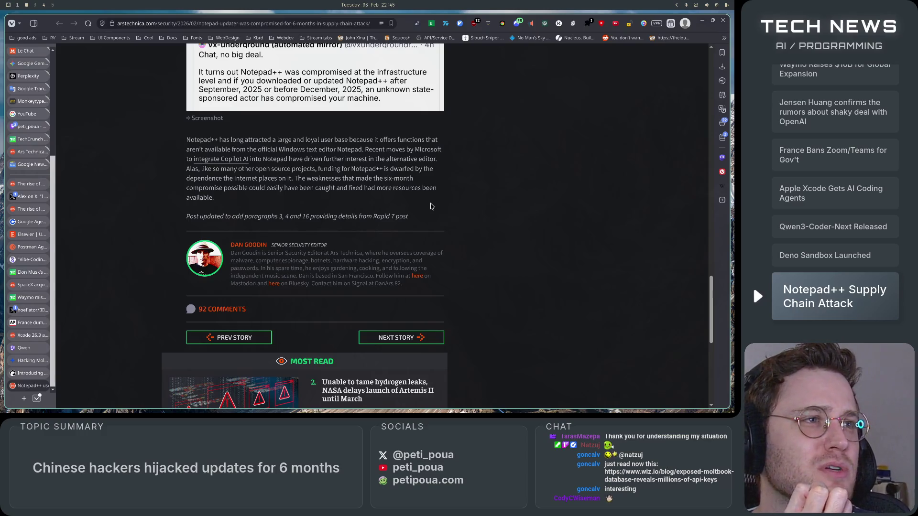
scroll(493, 315, "up", 10)
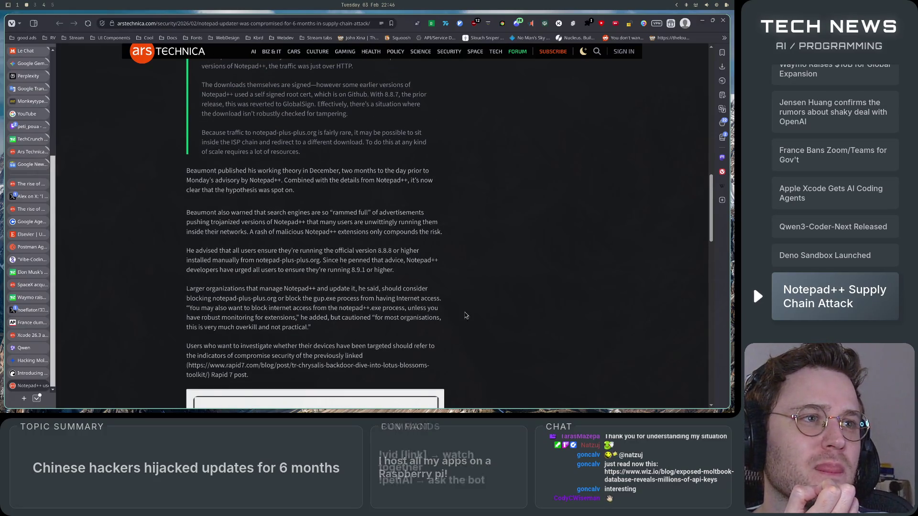
left_click_drag(187, 251, 404, 252)
left_click(393, 253)
mouse_move(267, 253)
left_mouse_down()
mouse_move(420, 252)
mouse_move(239, 262)
mouse_move(329, 264)
left_mouse_up()
left_click(329, 264)
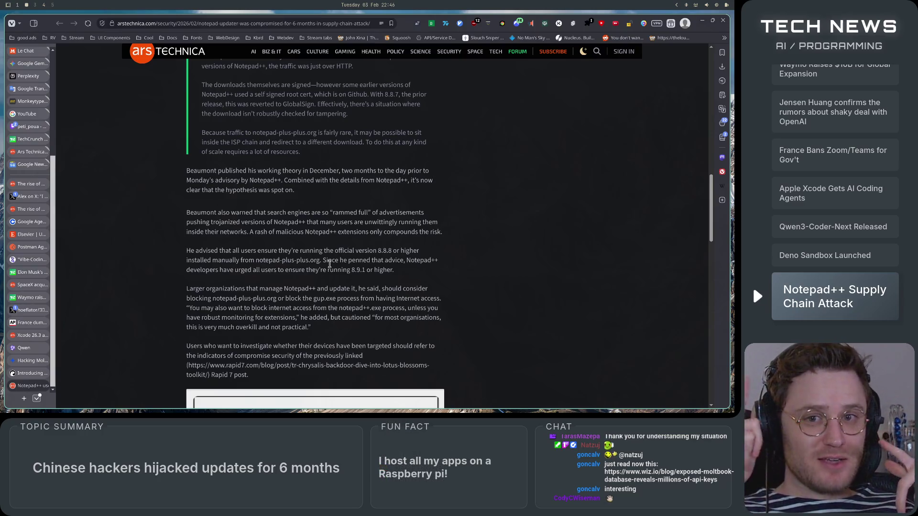
scroll(433, 284, "down", 3)
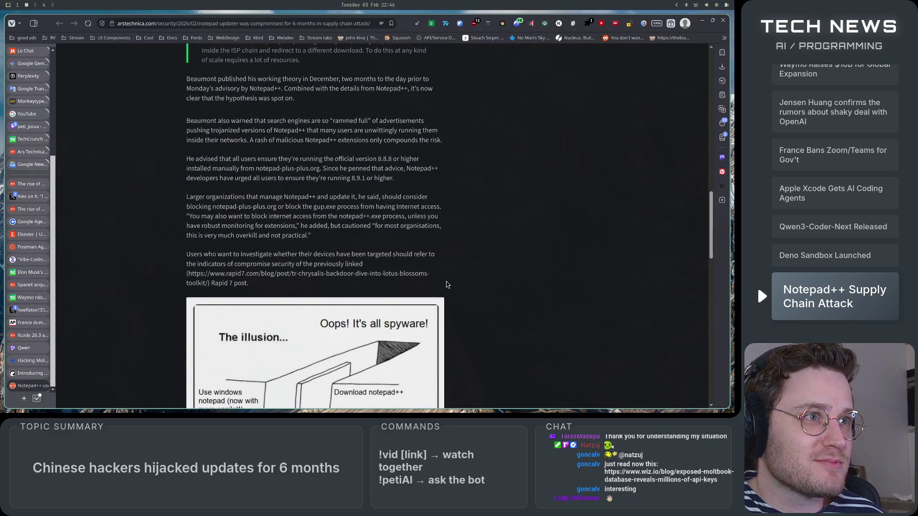
left_click_drag(352, 178, 365, 179)
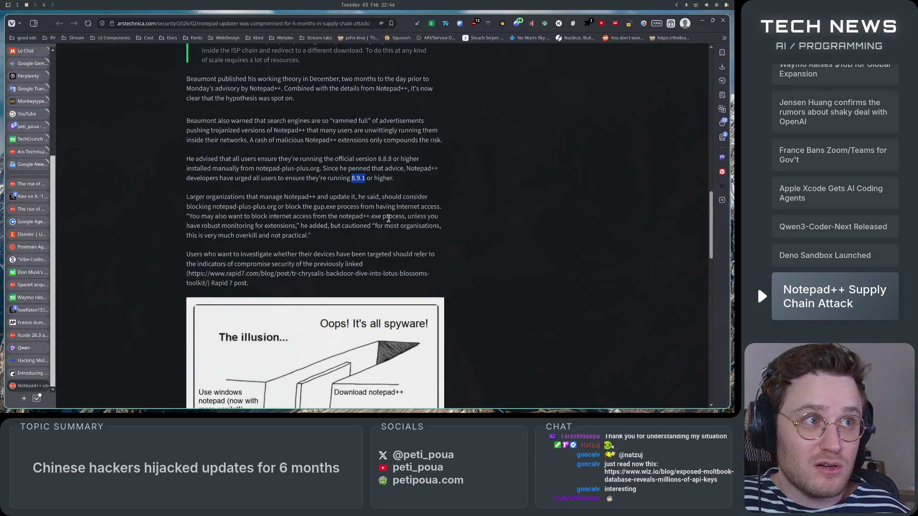
left_click(382, 238)
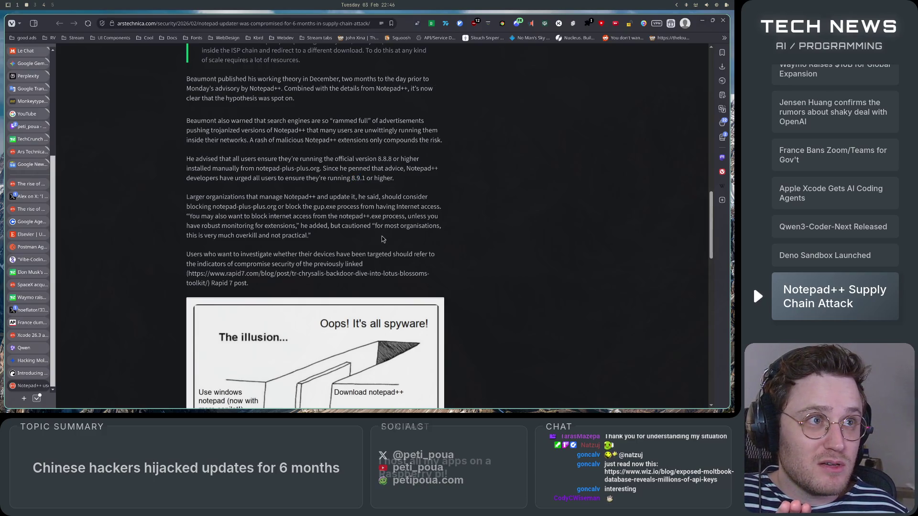
key("super+4")
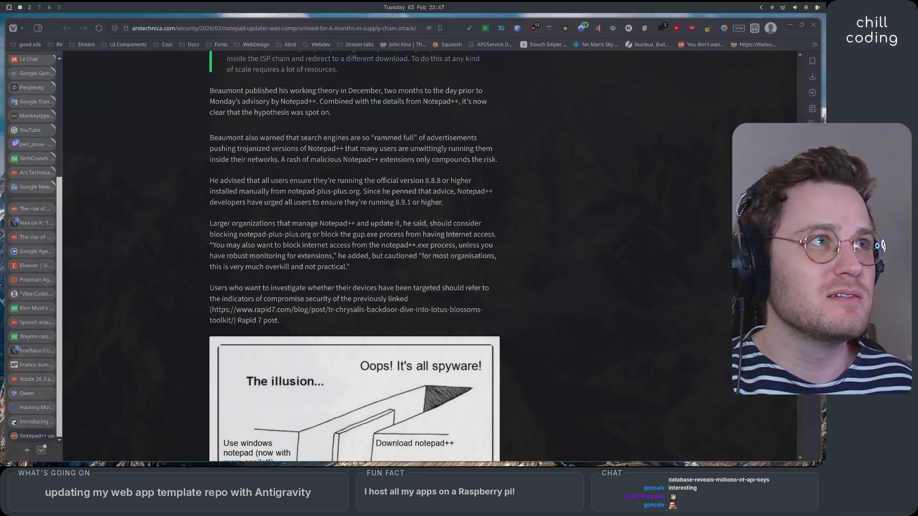
scroll(609, 239, "down", 6)
Step: Scroll to the article's end, open a new Alacritty terminal, then refocus the browser
scroll(609, 238, "down", 5)
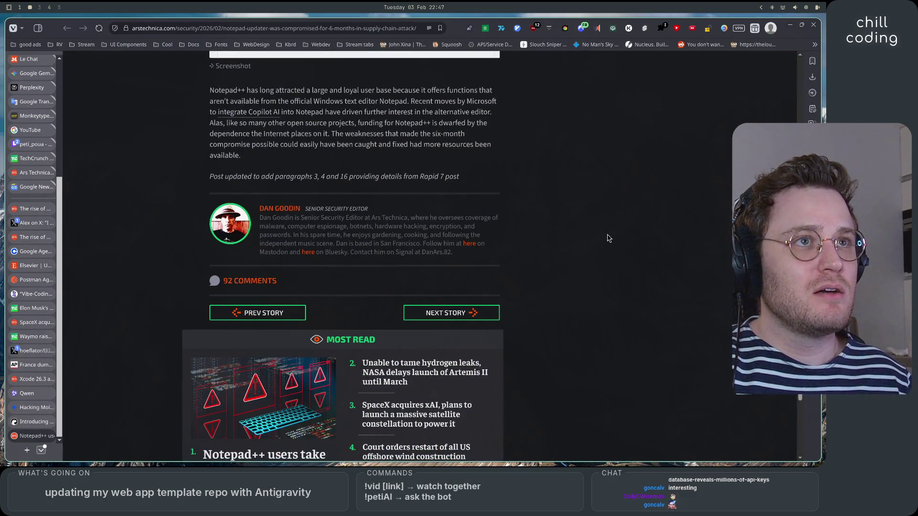
key("super+Return")
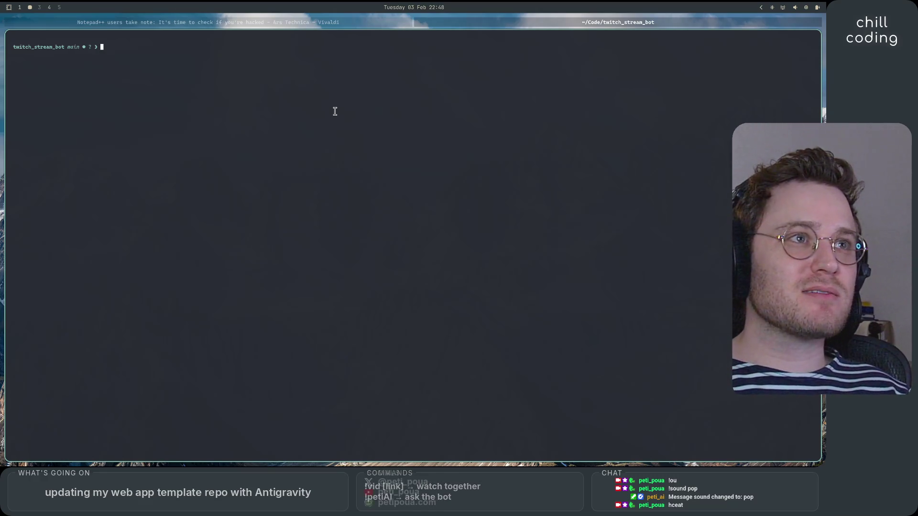
key("super+Left")
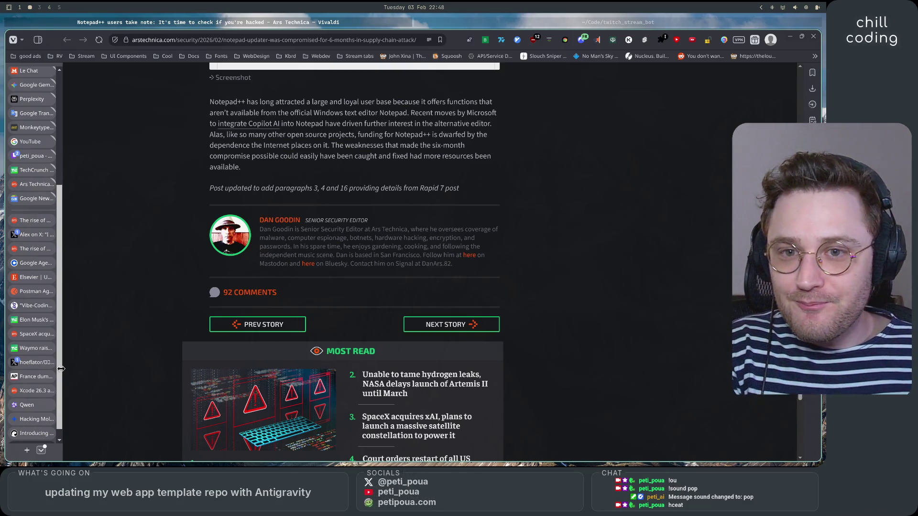
Step: Launch Visual Studio Code from the application launcher by typing 'vsc'
key("super+space")
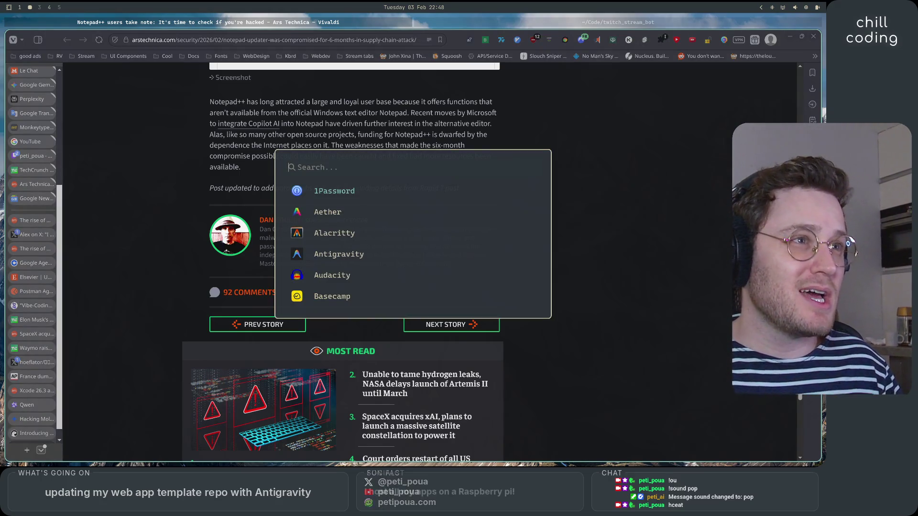
type("vsc")
key("Return")
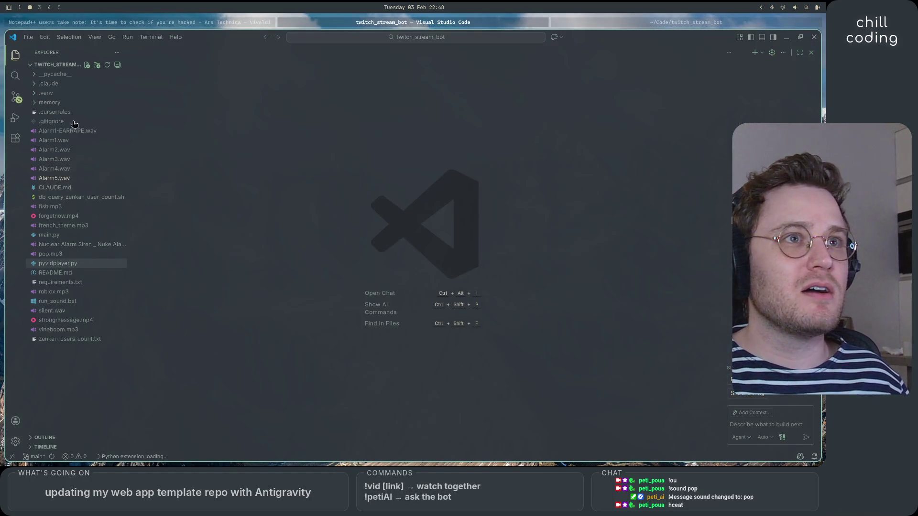
Step: View the LLM Token Counter extension page, dismiss the Docker prompt, and open main.py
left_click(15, 138)
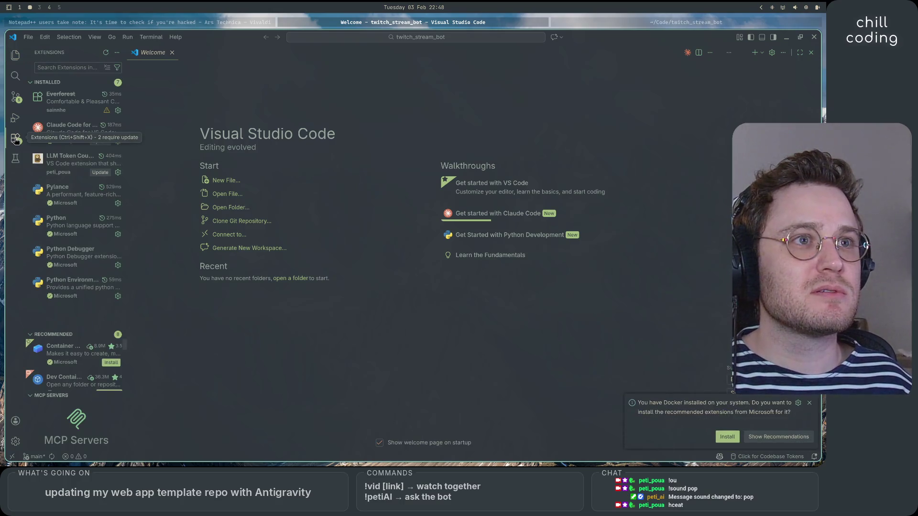
left_click(72, 163)
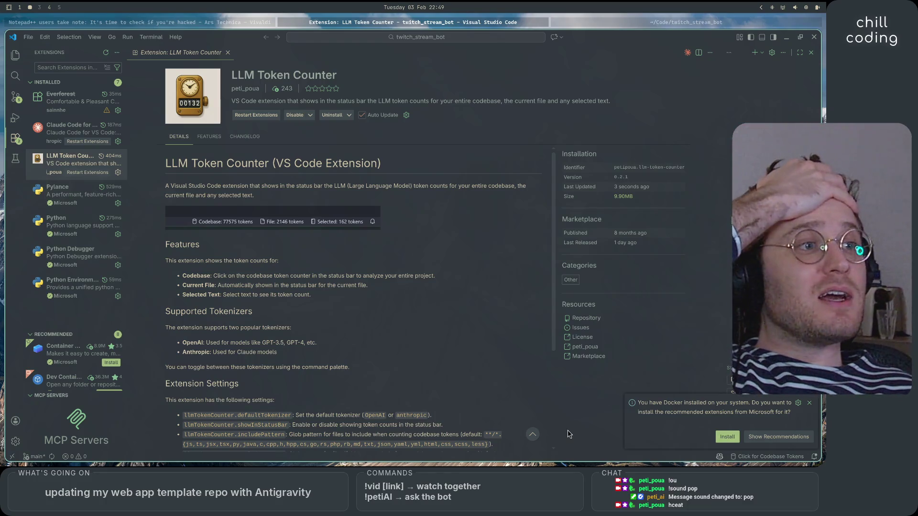
left_click(810, 406)
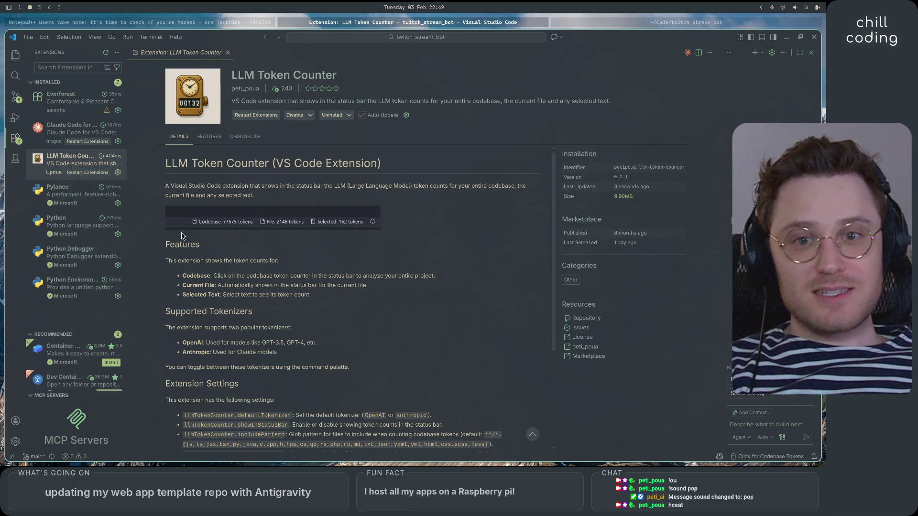
key("ctrl+shift+e")
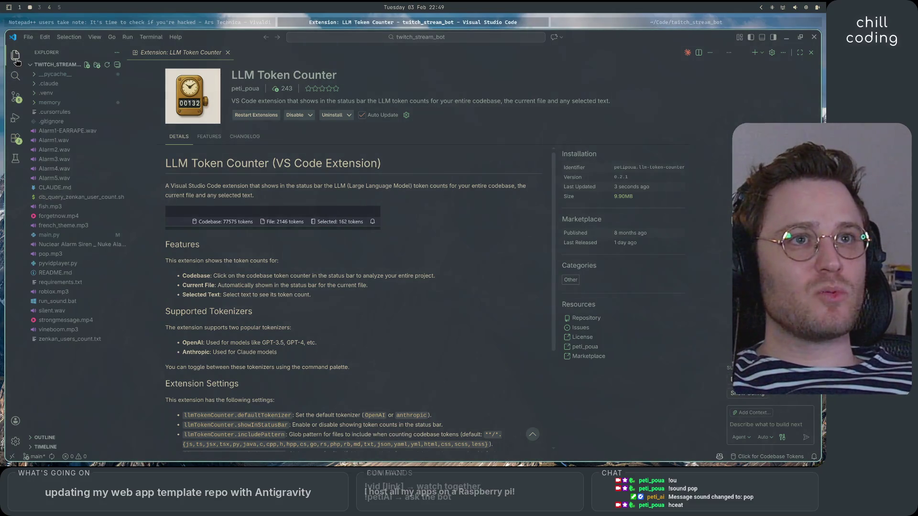
left_click(50, 235)
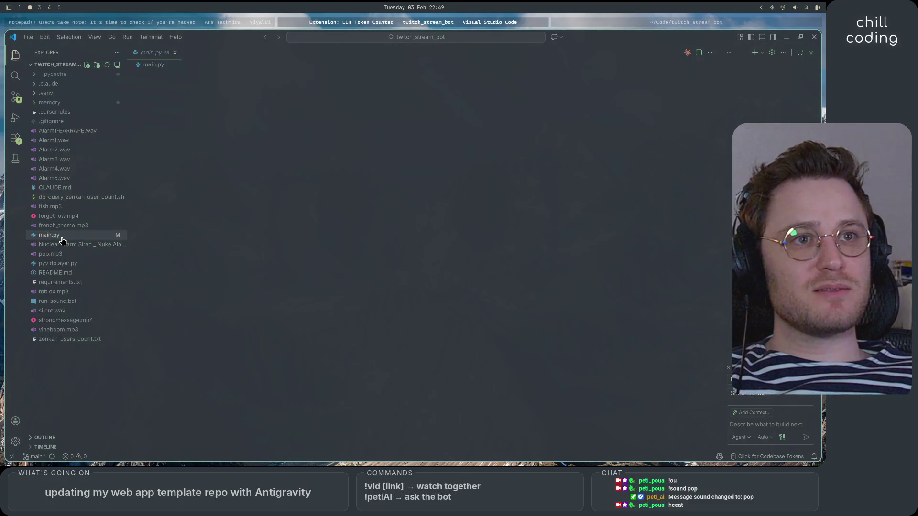
Step: Count the whole codebase's tokens (15,655,137), then bring up the token counter's options
scroll(321, 207, "down", 1)
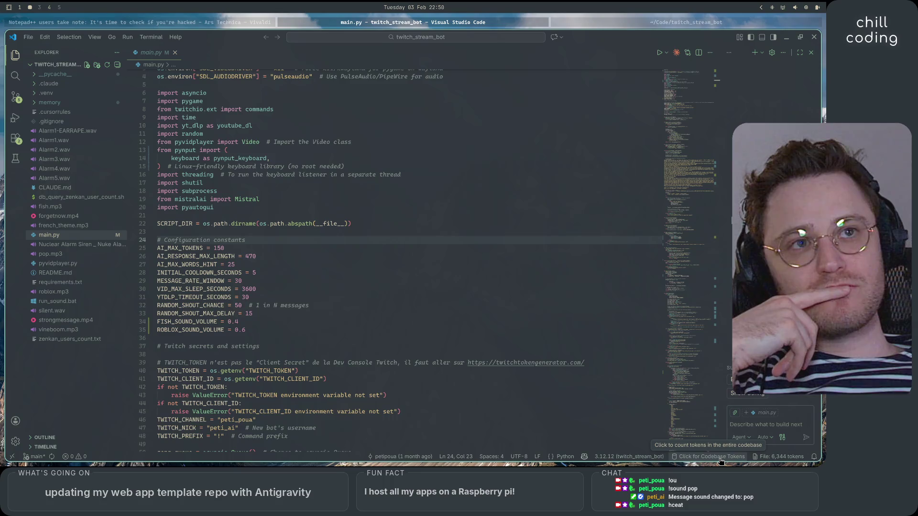
left_click(721, 461)
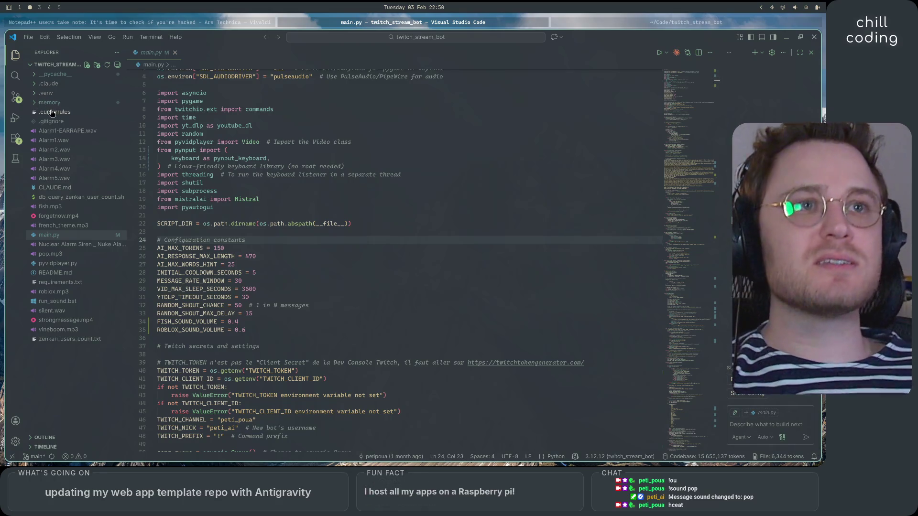
left_click(37, 103)
left_click(36, 102)
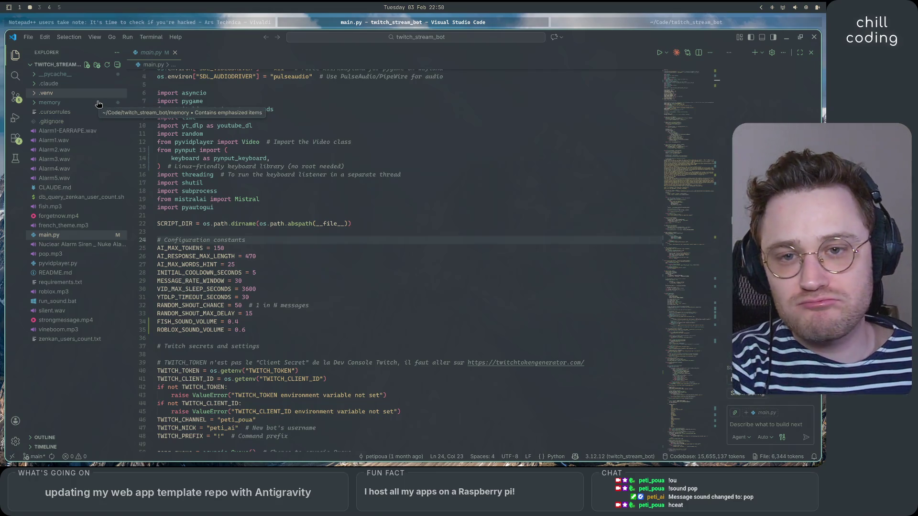
right_click(704, 459)
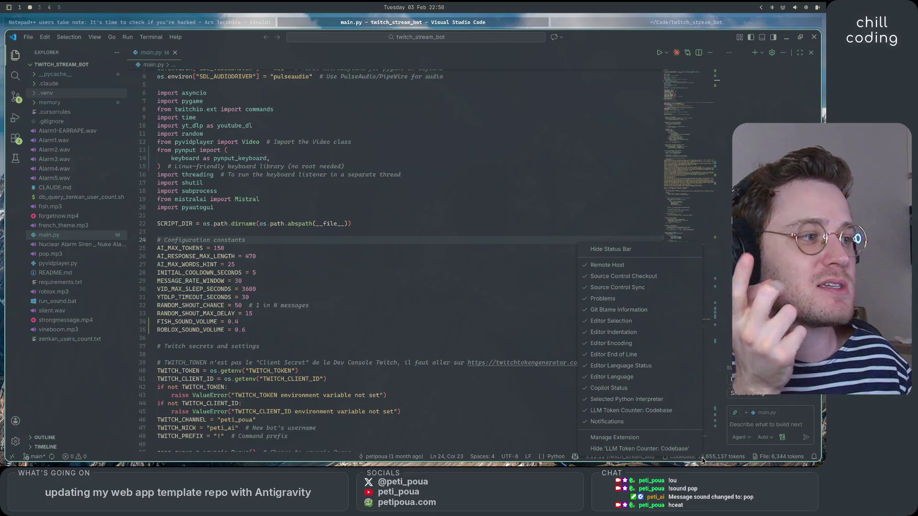
key("Escape")
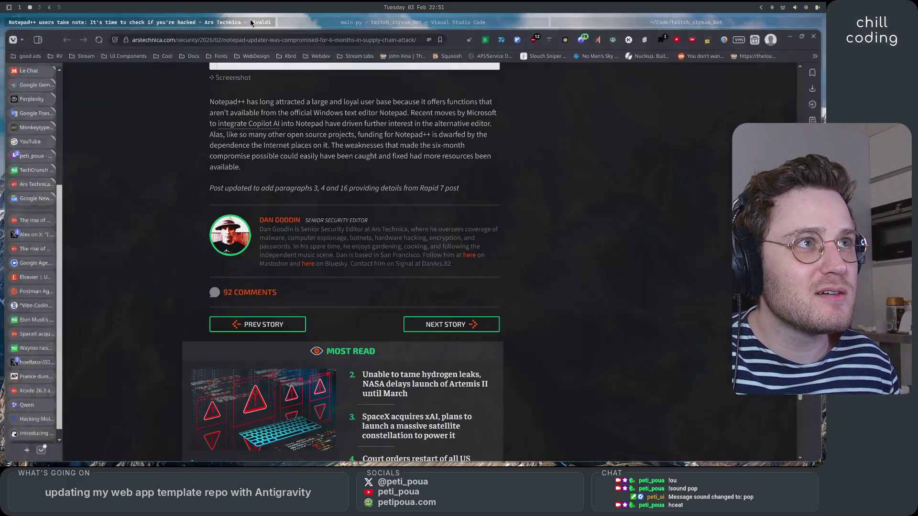
left_click(251, 21)
Step: In a new tab, go to the GitHub profile, open the LLM-Token-Counter repository, and reload it
left_click(26, 451)
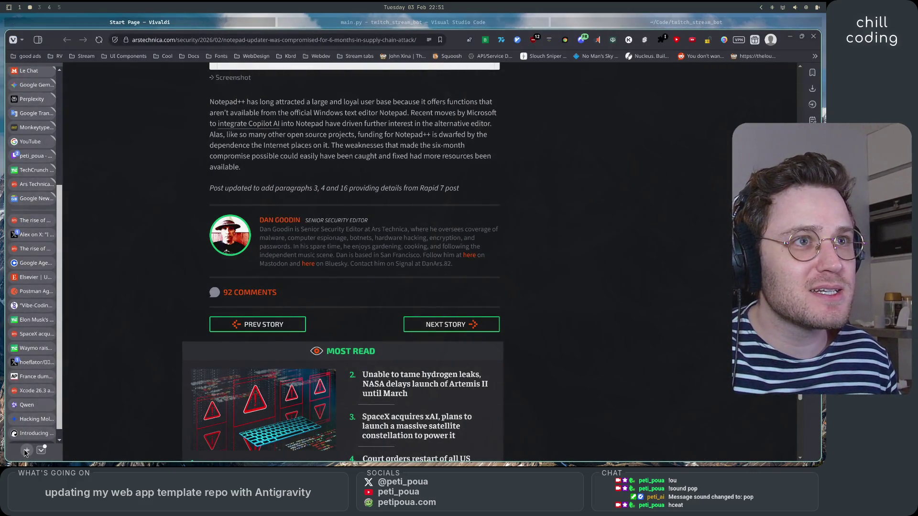
type("gith")
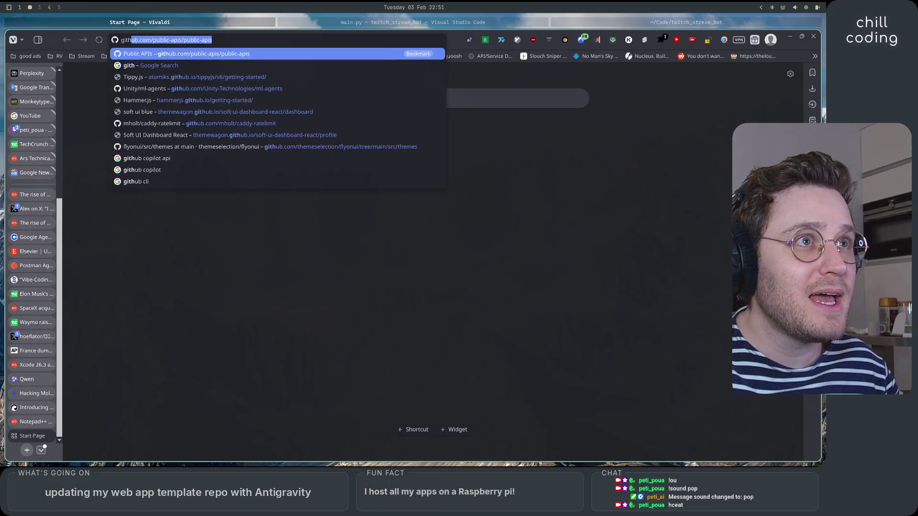
type("ub.com")
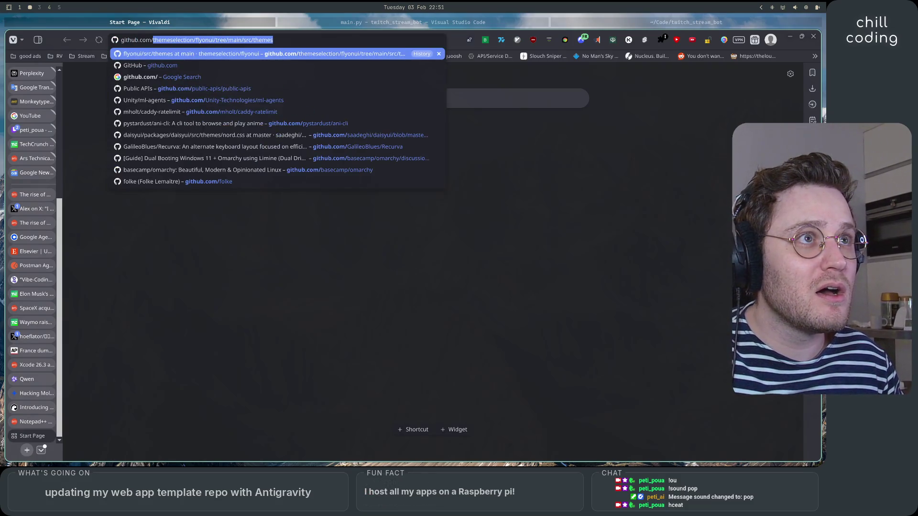
type("/petipoua")
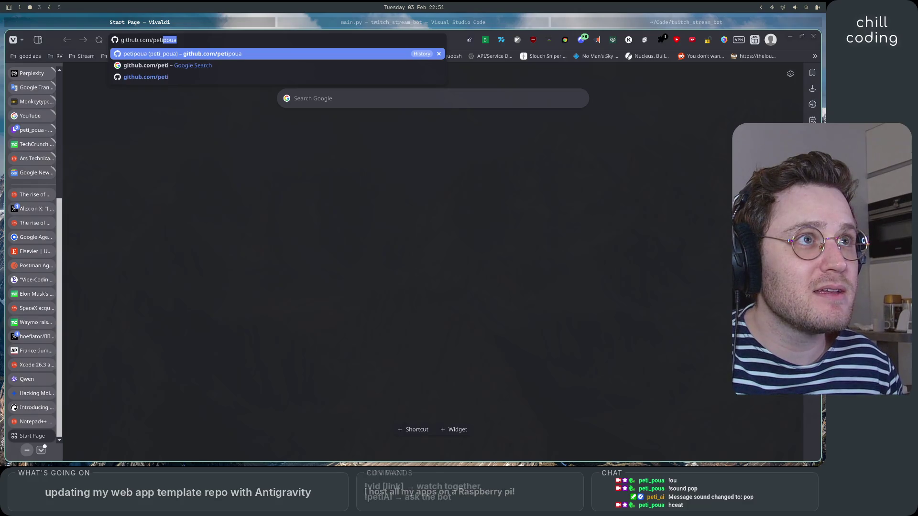
key("Return")
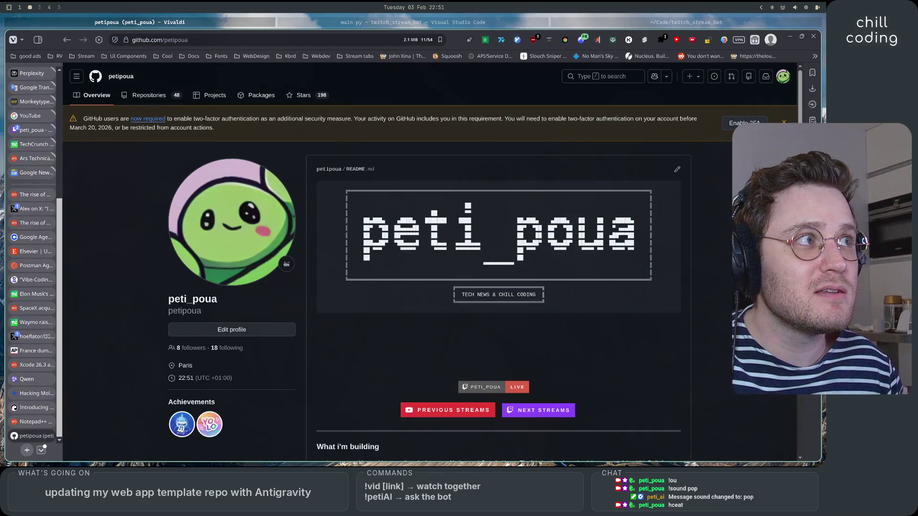
scroll(378, 323, "down", 10)
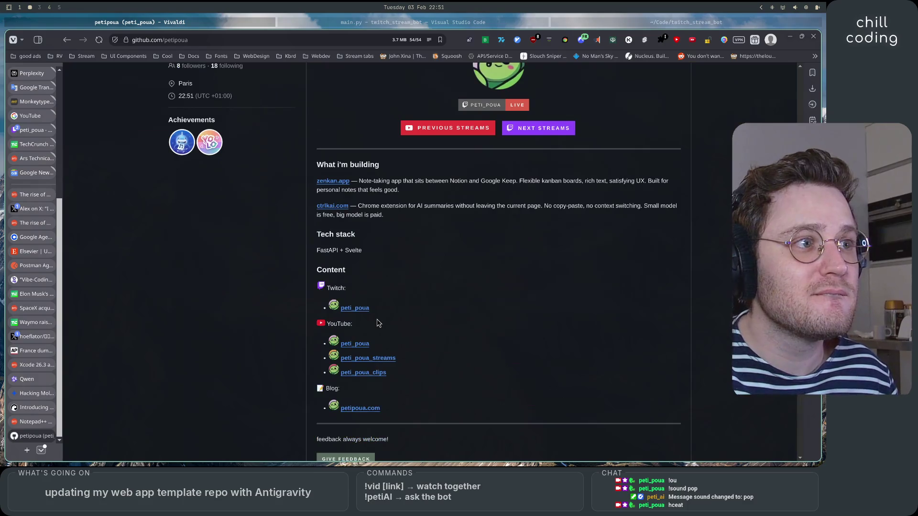
scroll(377, 323, "down", 2)
scroll(454, 287, "up", 2)
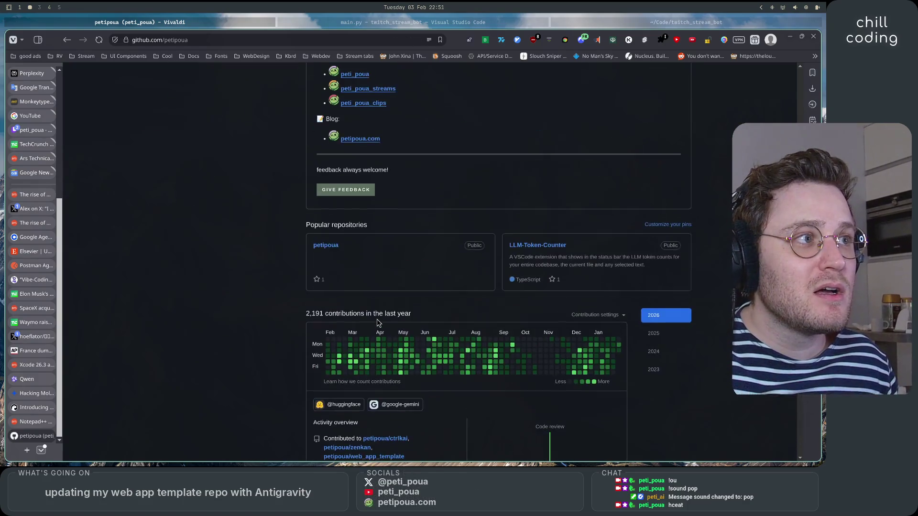
left_click(529, 246)
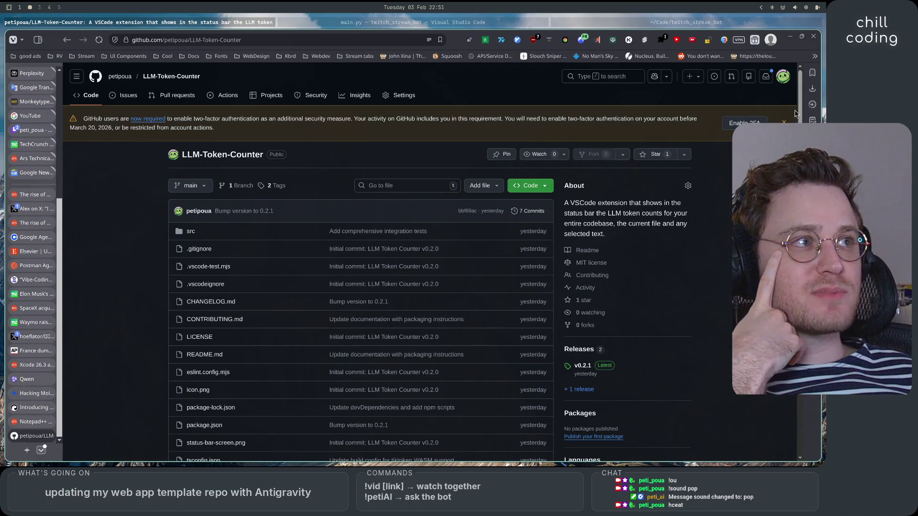
key("ctrl+r")
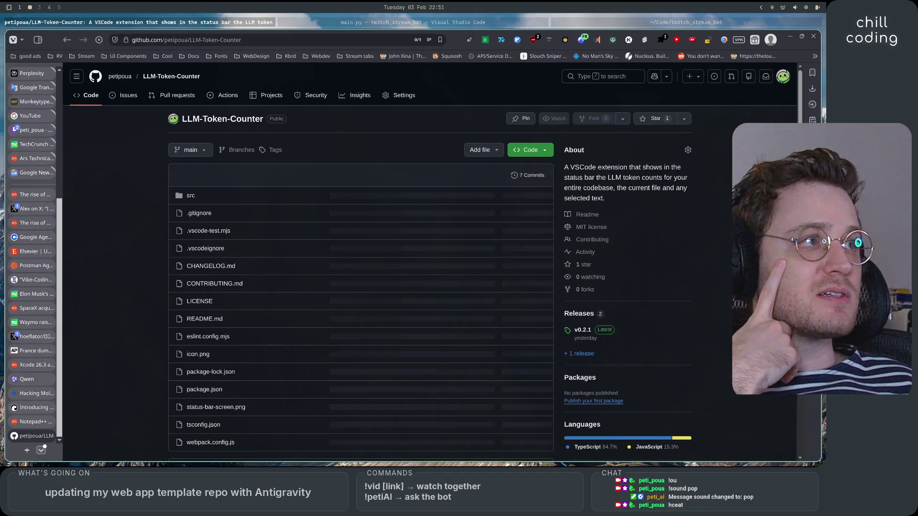
Step: Scroll through the repository README, then open the releases page showing v0.2.1
scroll(726, 311, "down", 5)
scroll(726, 311, "down", 5)
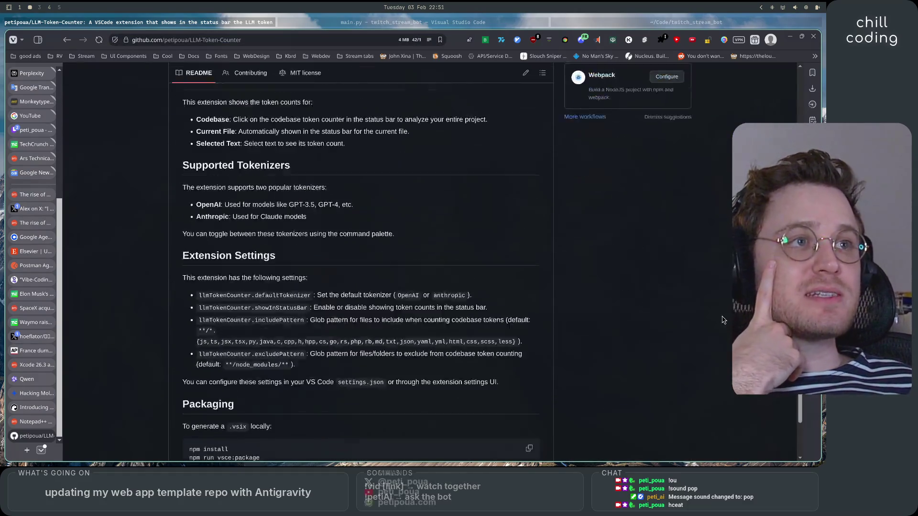
scroll(723, 318, "up", 10)
scroll(722, 321, "down", 3)
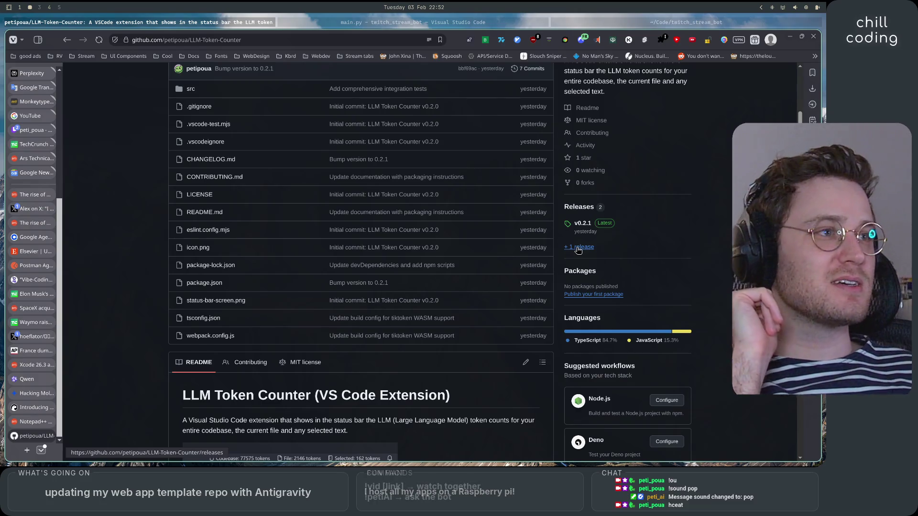
left_click(578, 248)
Step: Scroll through the releases list to review v0.2.1 (Latest) and v0.2.0
scroll(579, 252, "down", 1)
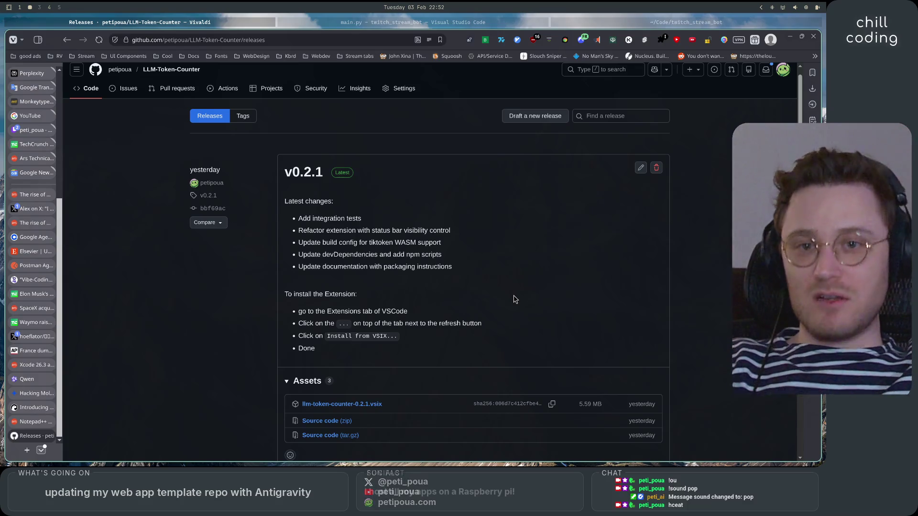
scroll(526, 277, "down", 3)
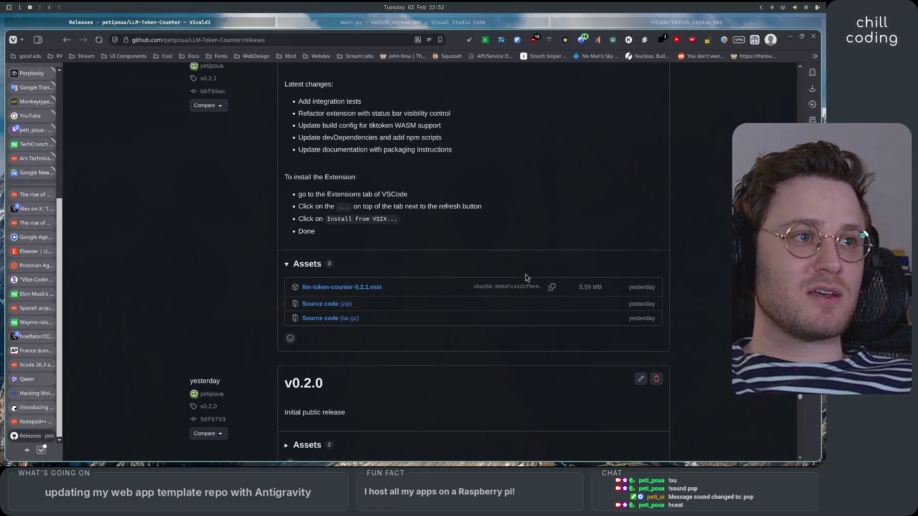
scroll(525, 277, "down", 3)
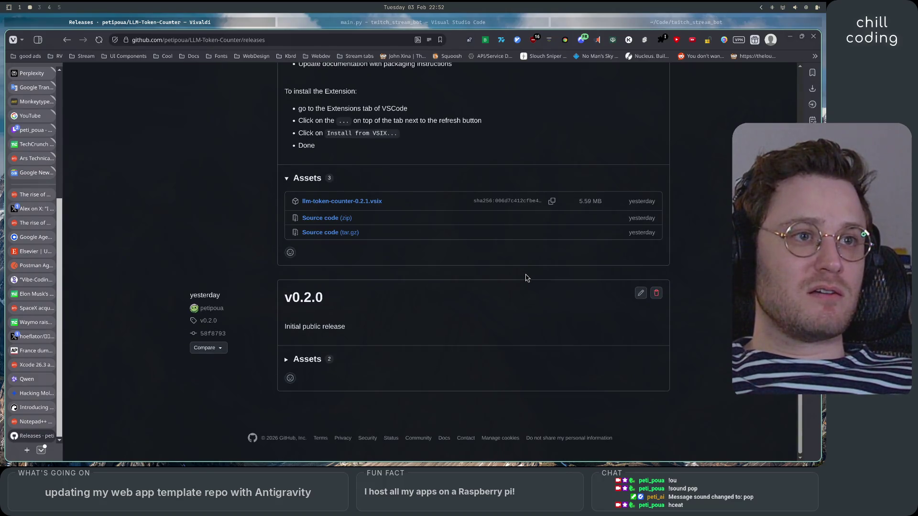
scroll(349, 303, "up", 6)
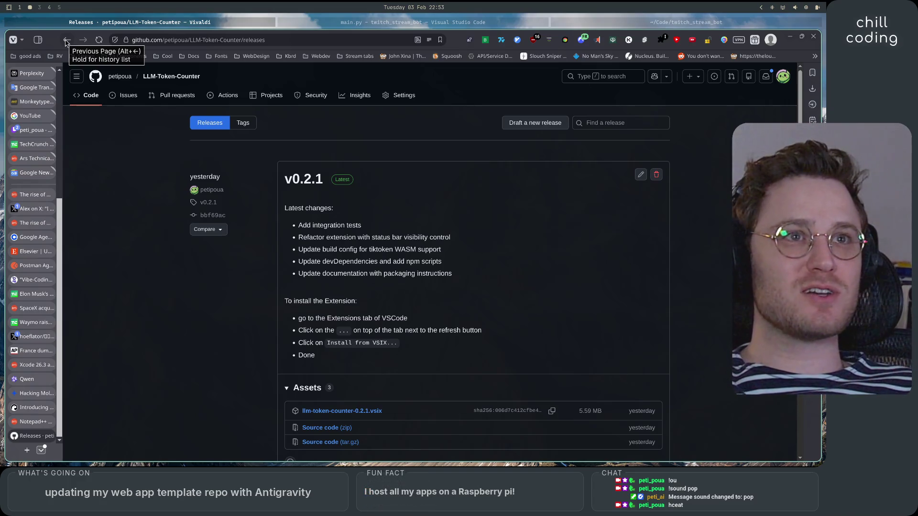
Step: Return to the repository main page and scroll the README to Extension Settings
left_click(66, 42)
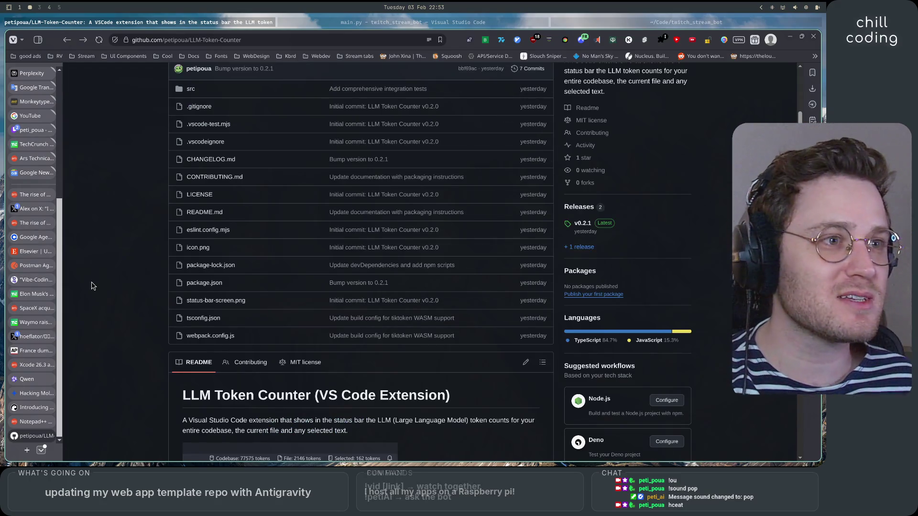
scroll(140, 325, "down", 5)
scroll(139, 325, "up", 1)
scroll(139, 325, "up", 2)
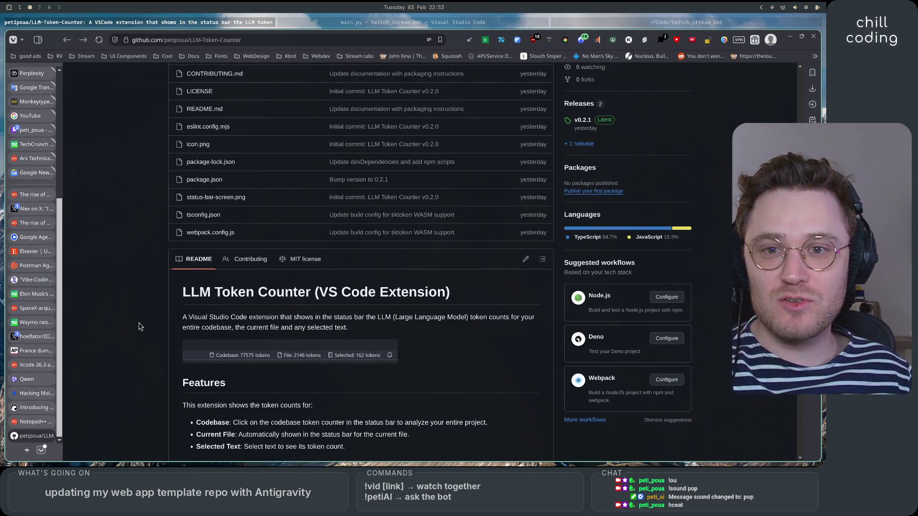
scroll(139, 326, "up", 4)
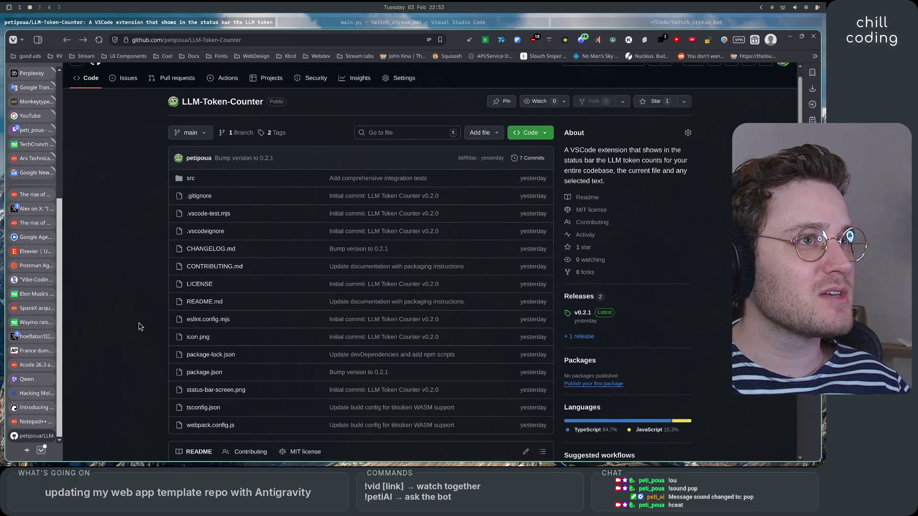
scroll(139, 326, "down", 10)
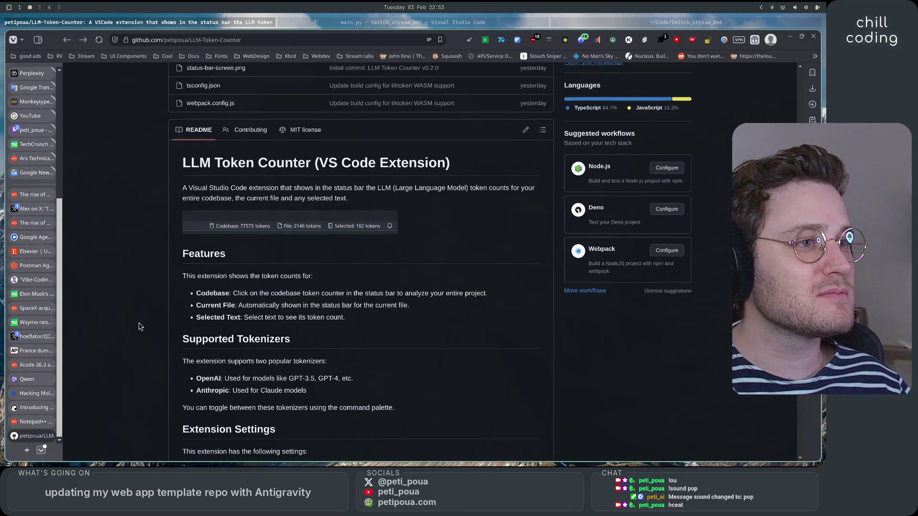
scroll(139, 326, "down", 2)
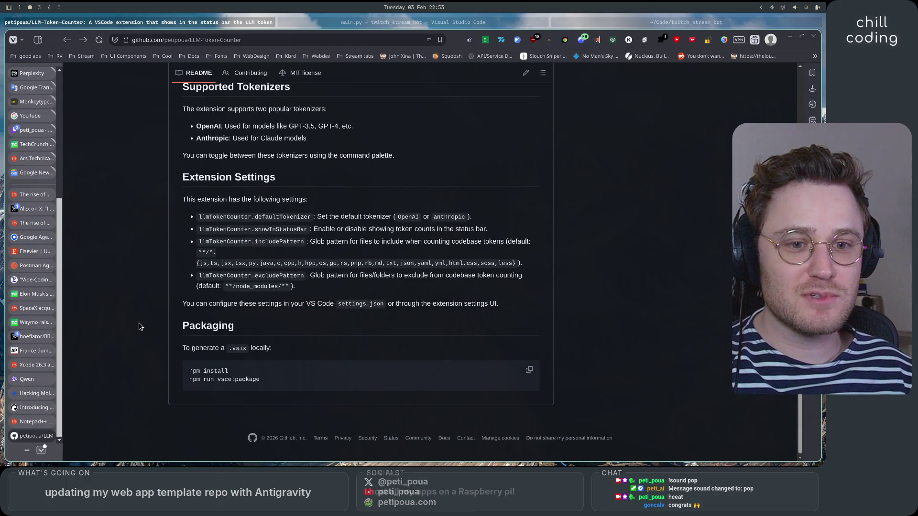
scroll(139, 326, "up", 3)
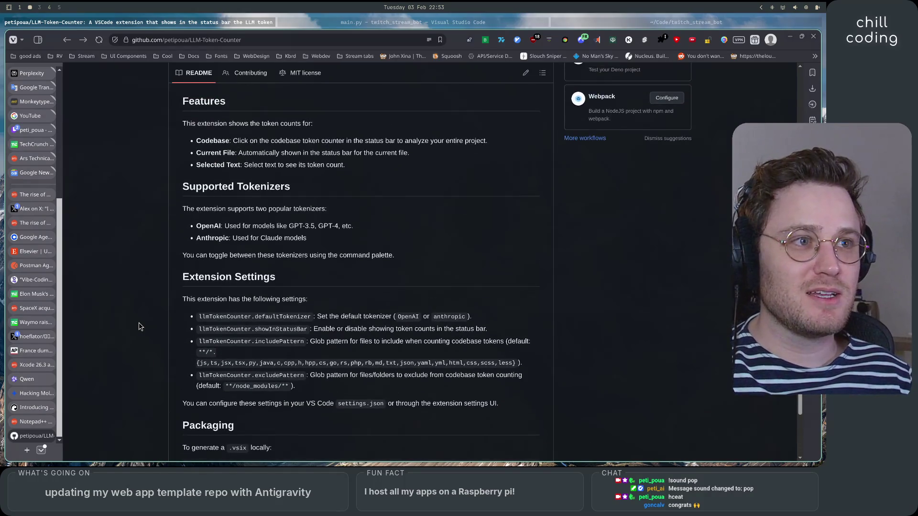
scroll(139, 326, "up", 7)
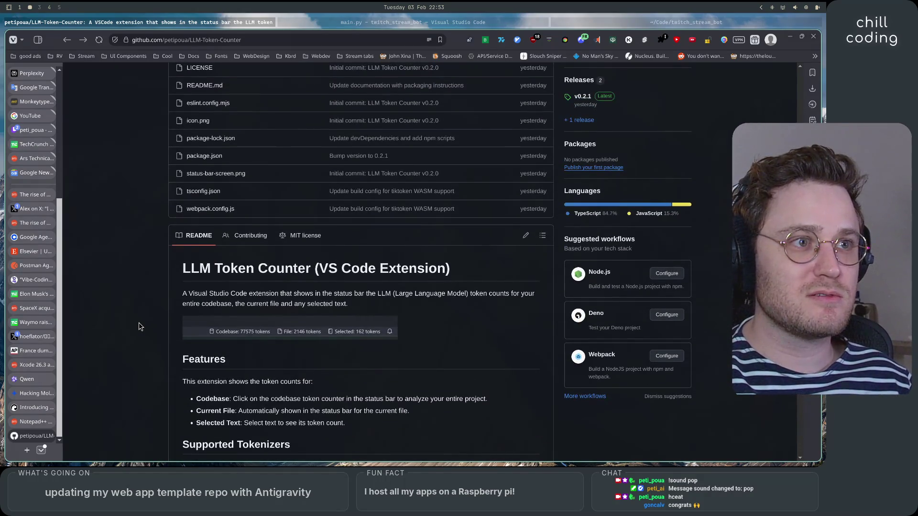
scroll(139, 327, "up", 6)
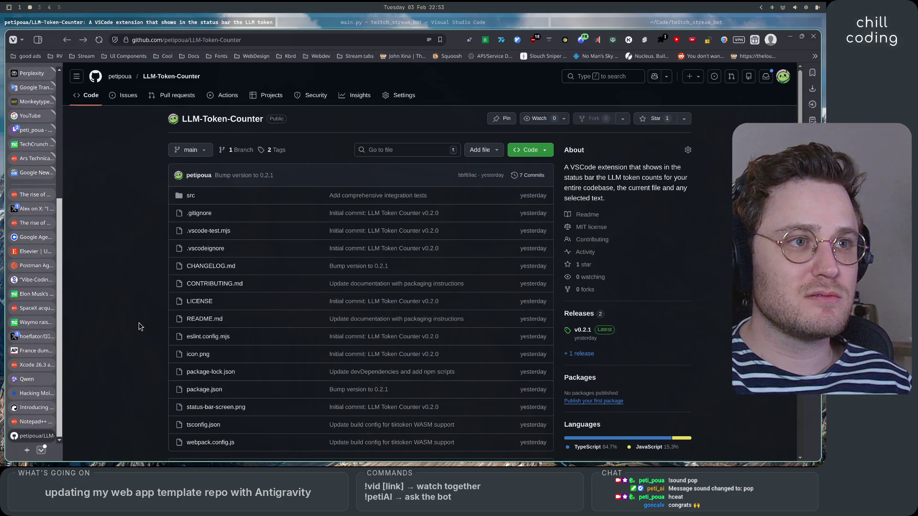
scroll(139, 326, "down", 15)
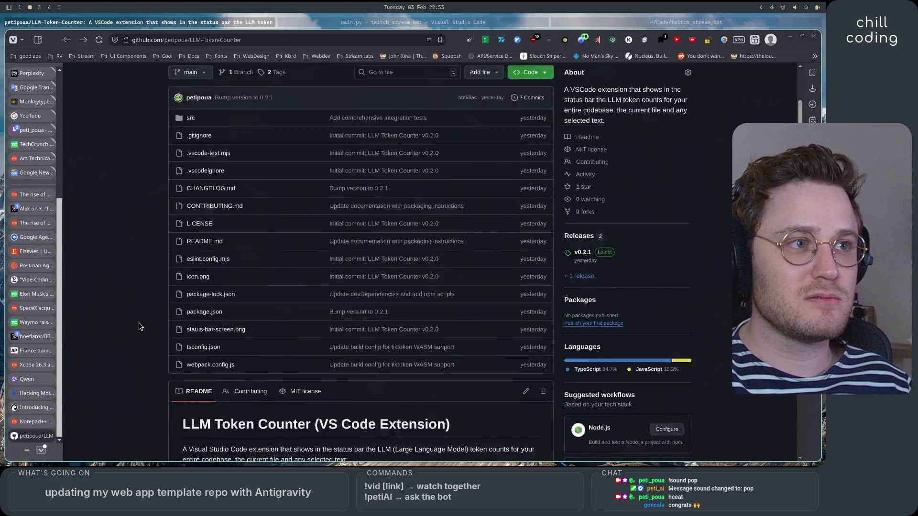
scroll(139, 326, "down", 2)
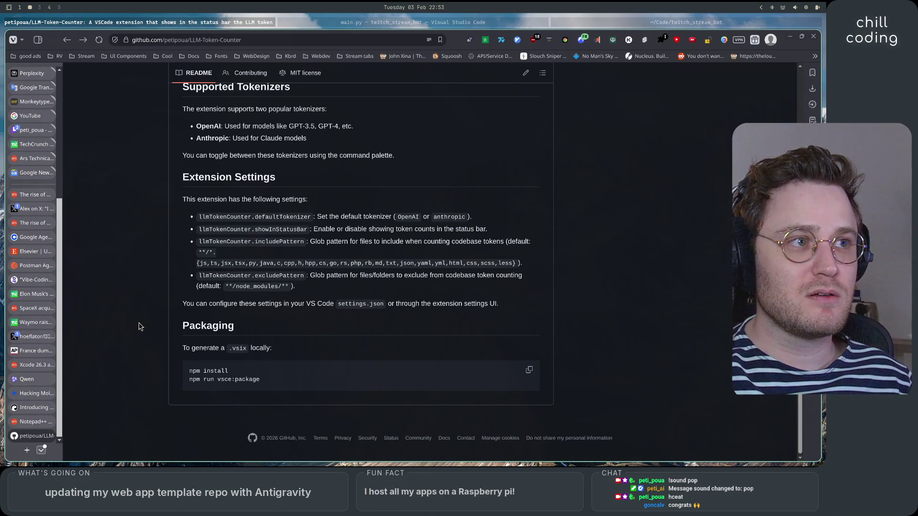
Step: Select the **/node_modules/** excludePattern default in the README, then switch to VS Code
left_click_drag(216, 286, 294, 286)
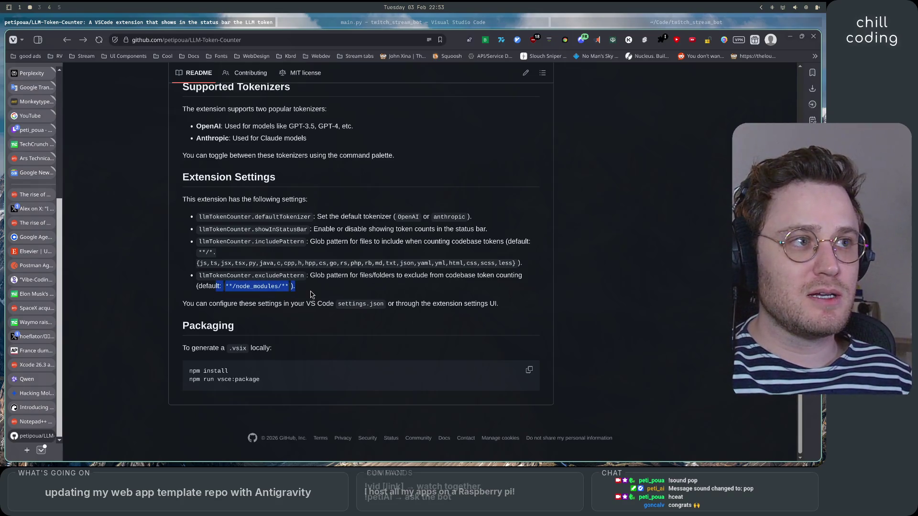
left_click(311, 295)
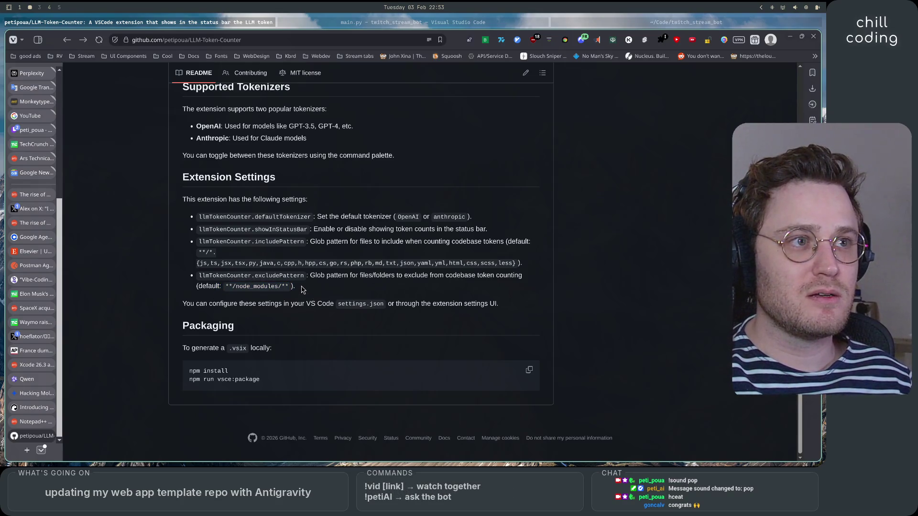
left_click_drag(290, 286, 220, 287)
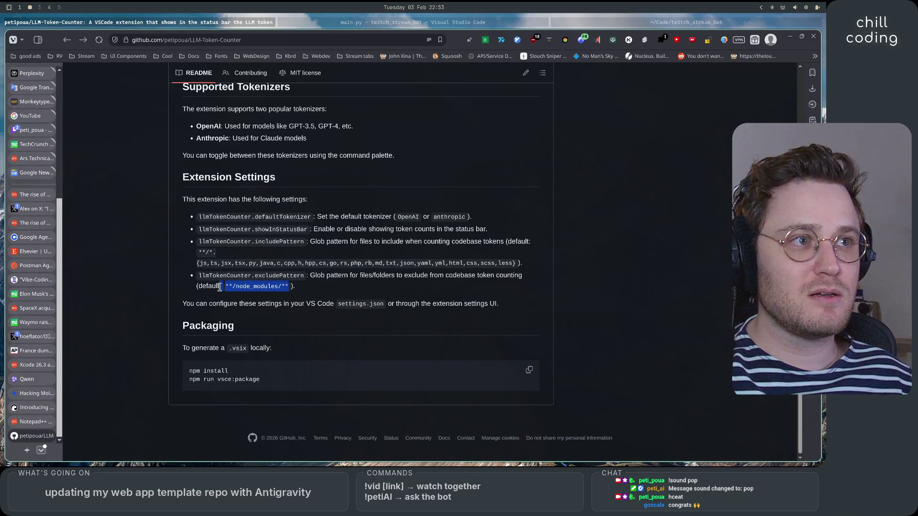
left_click(233, 273)
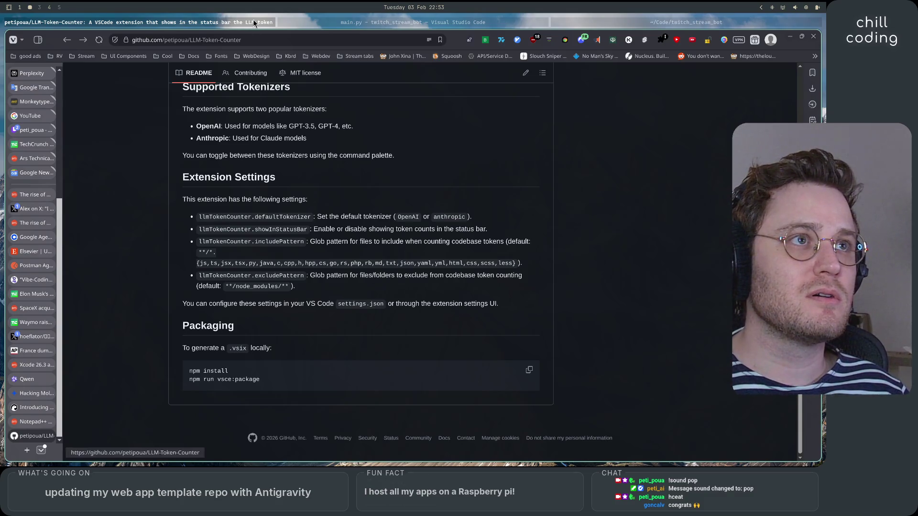
left_click(303, 21)
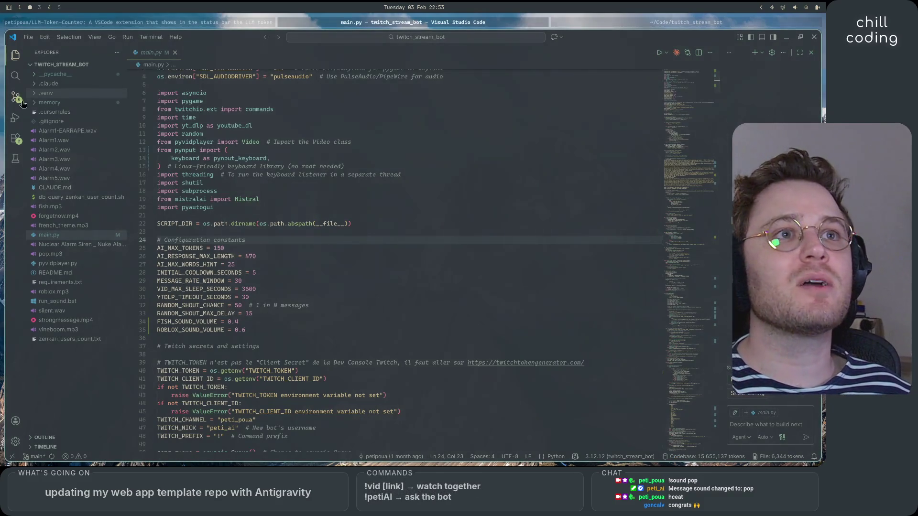
Step: In LLM Token Counter settings, make Exclude Pattern **/node_modules/**,**/.venv/**, then return to main.py
left_click(15, 139)
left_click(118, 172)
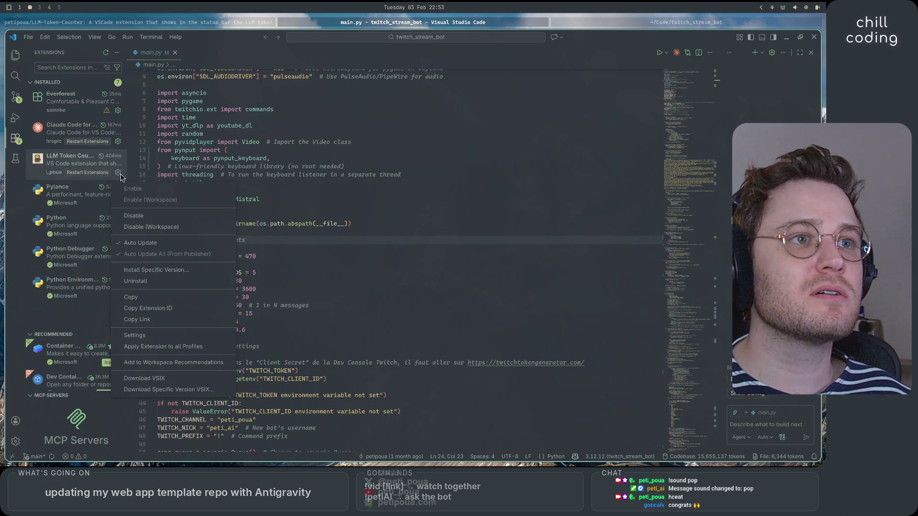
left_click(156, 335)
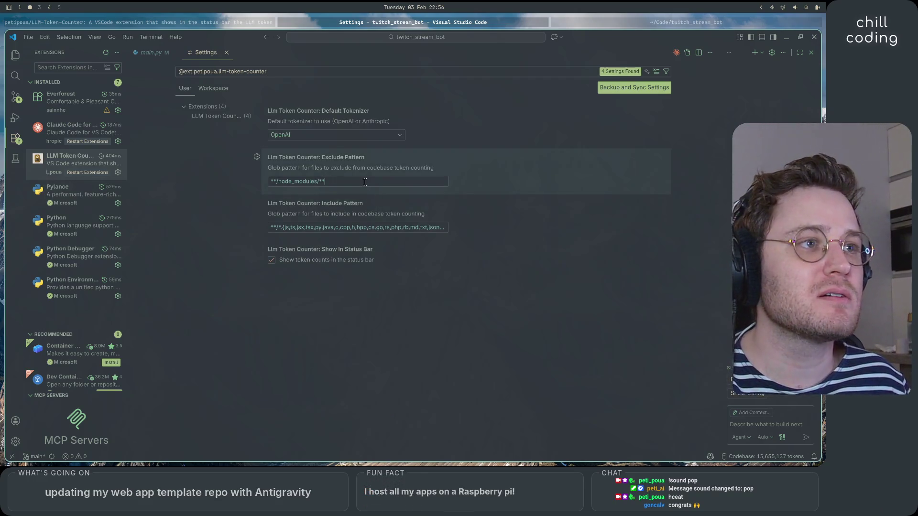
left_click(315, 227)
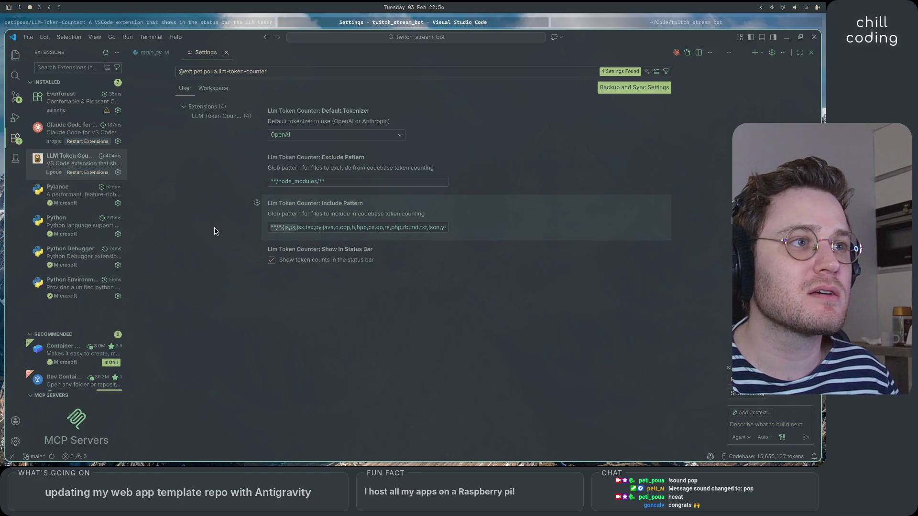
left_click(324, 182)
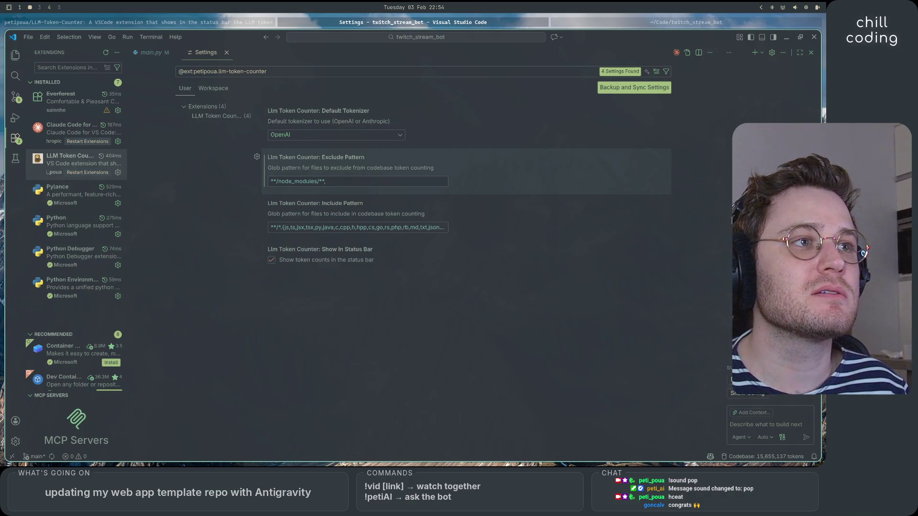
type(",")
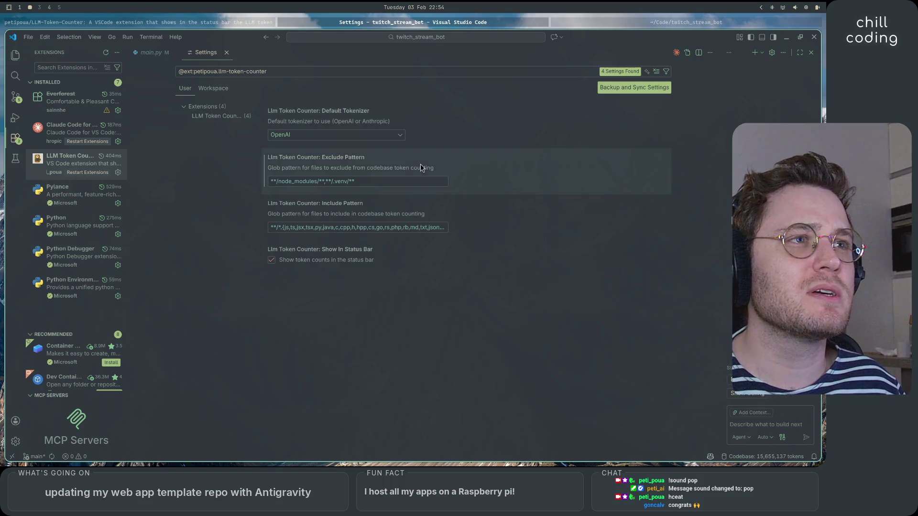
left_click(628, 92)
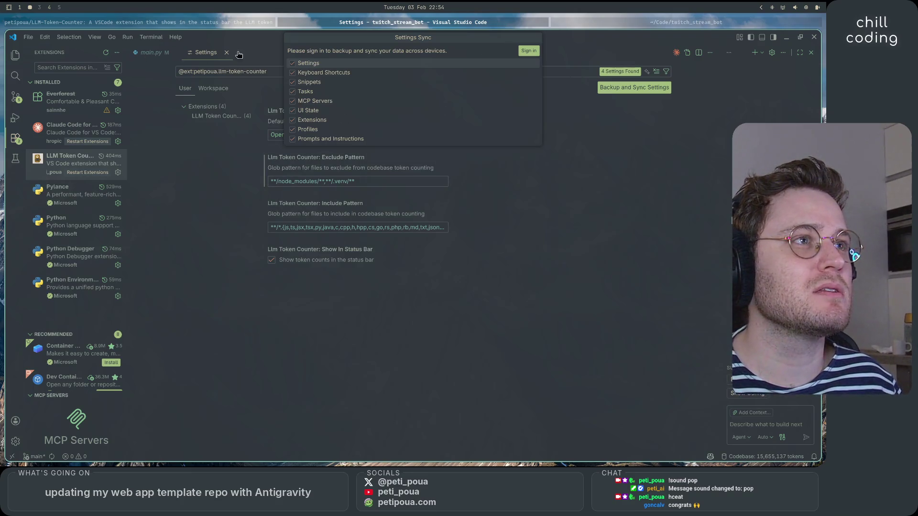
key("Escape")
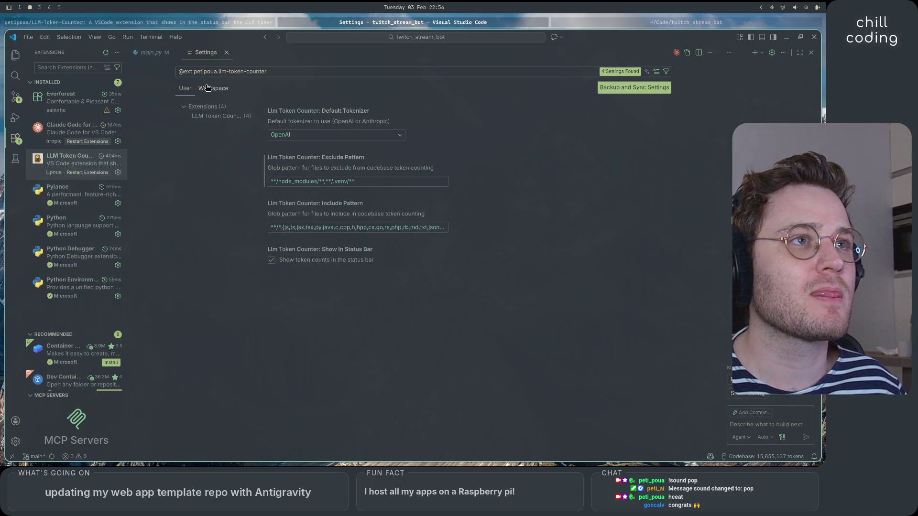
left_click(154, 56)
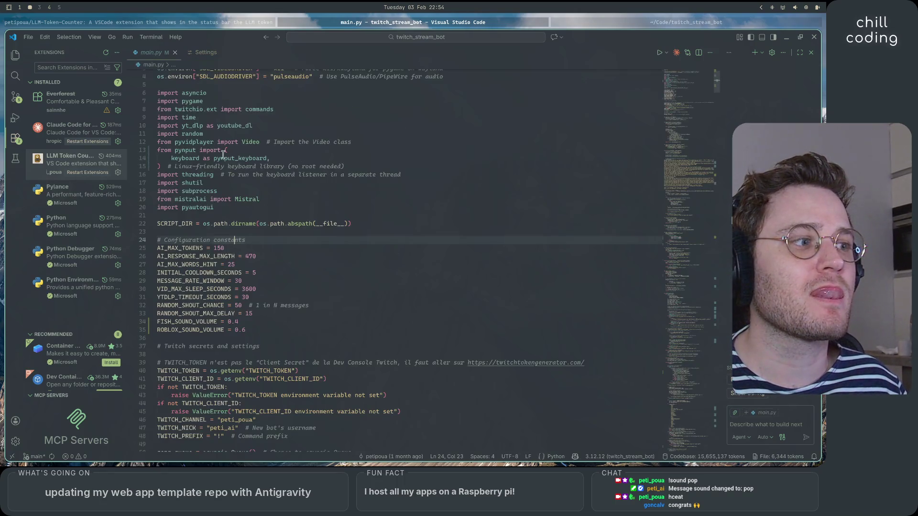
Step: Recount codebase tokens (3,851,258), open a new bash terminal, then go back to the extension settings
left_click(682, 456)
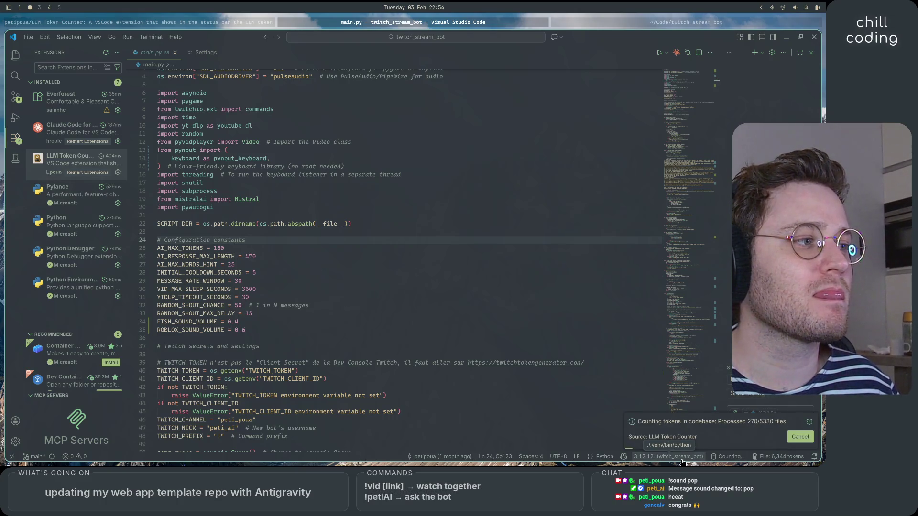
left_click(801, 437)
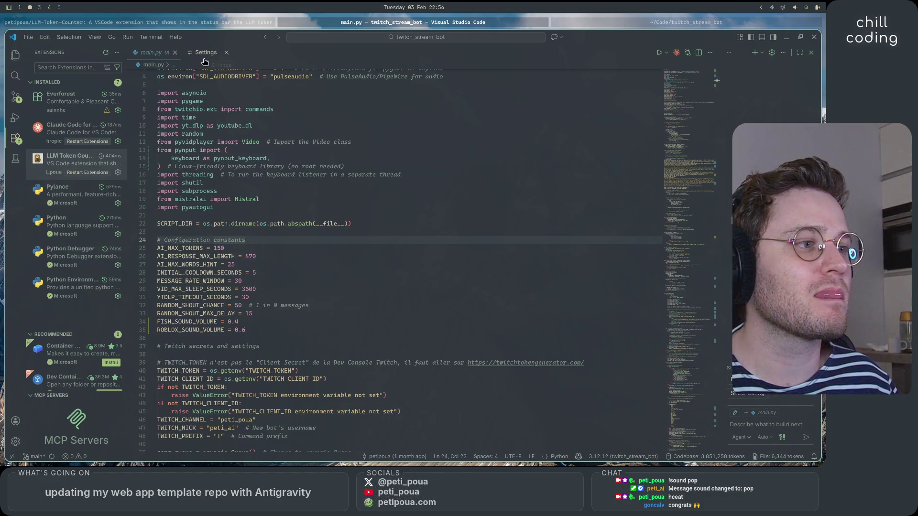
left_click(151, 37)
left_click(158, 50)
left_click(149, 312)
left_click(181, 312)
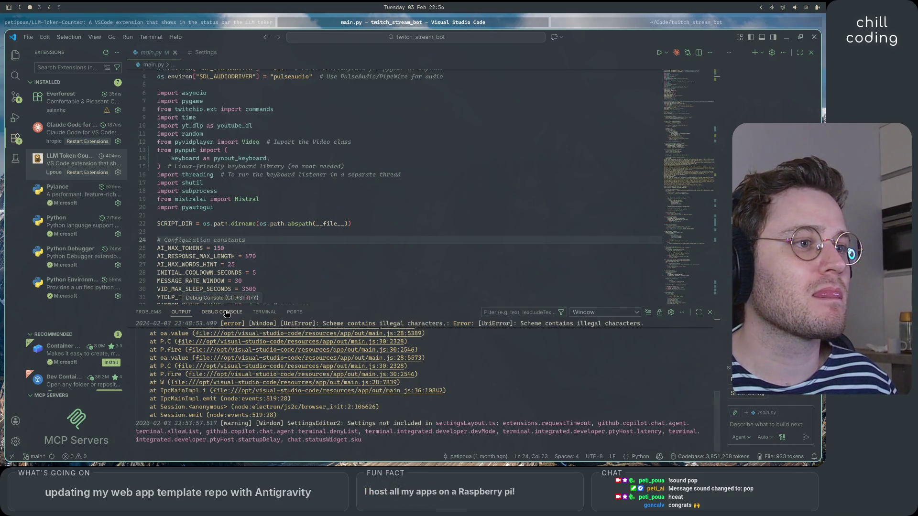
left_click(221, 312)
left_click(263, 313)
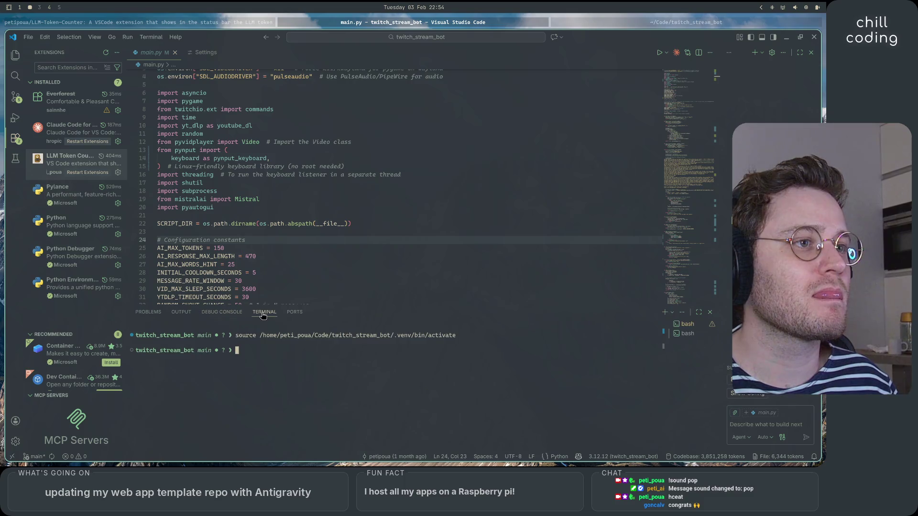
left_click(205, 52)
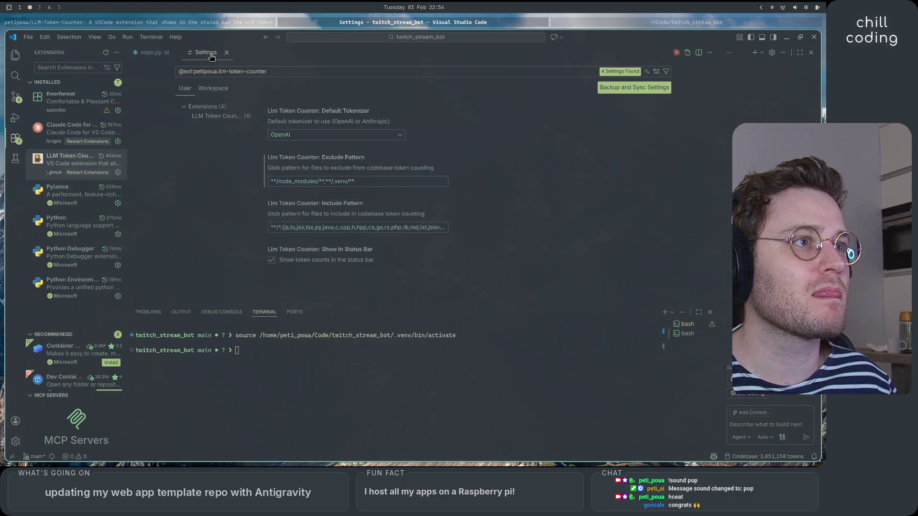
left_click(376, 180)
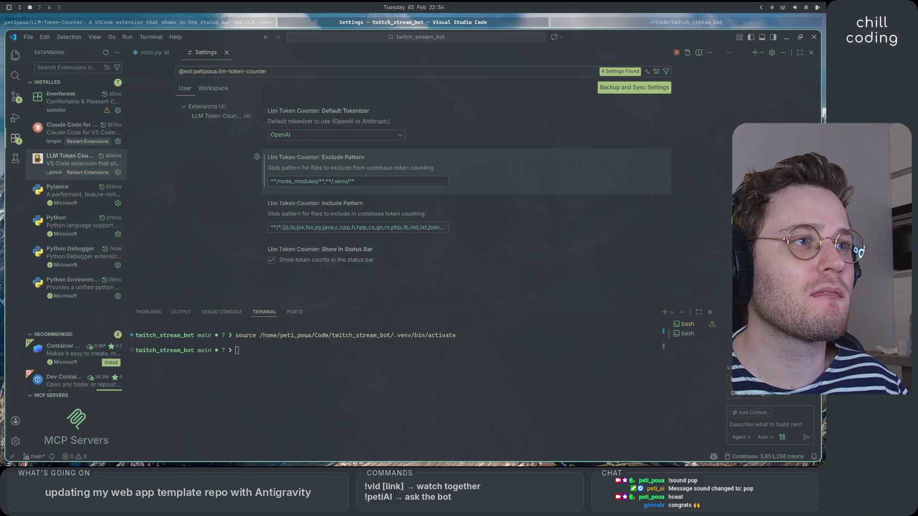
left_click(271, 181)
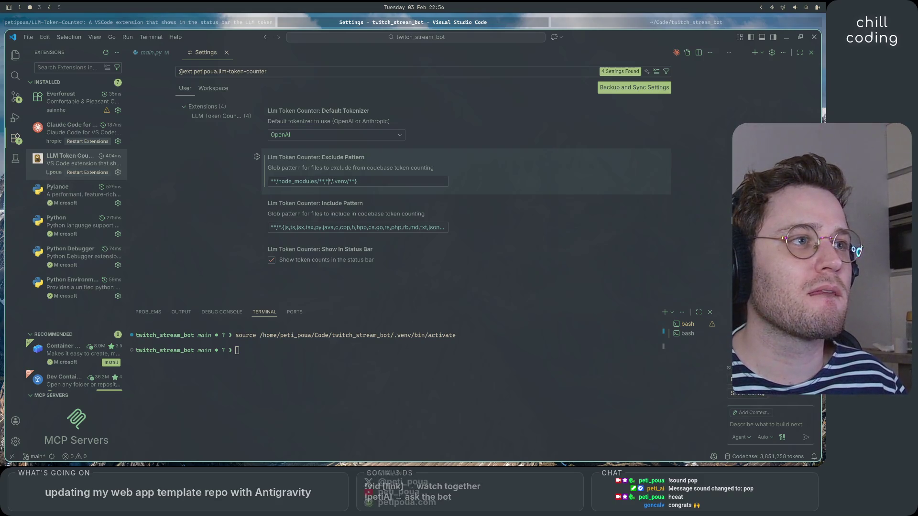
type("{")
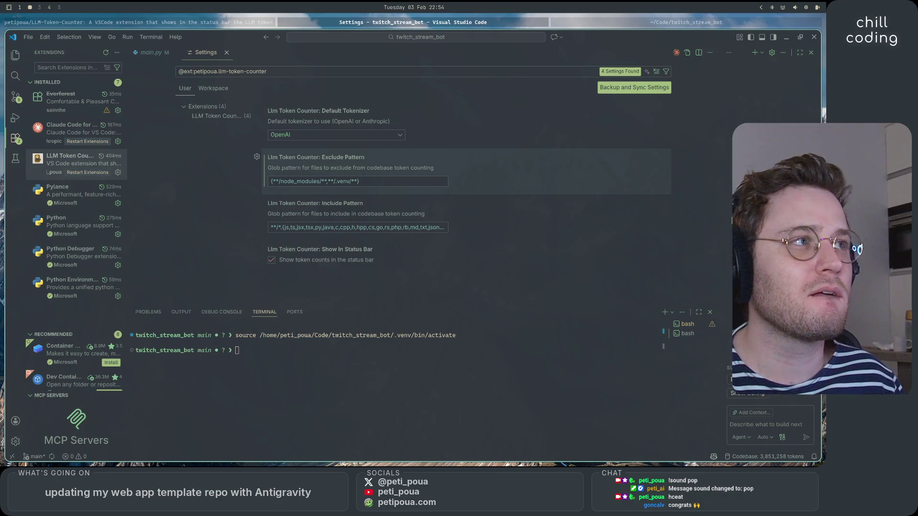
left_click(154, 54)
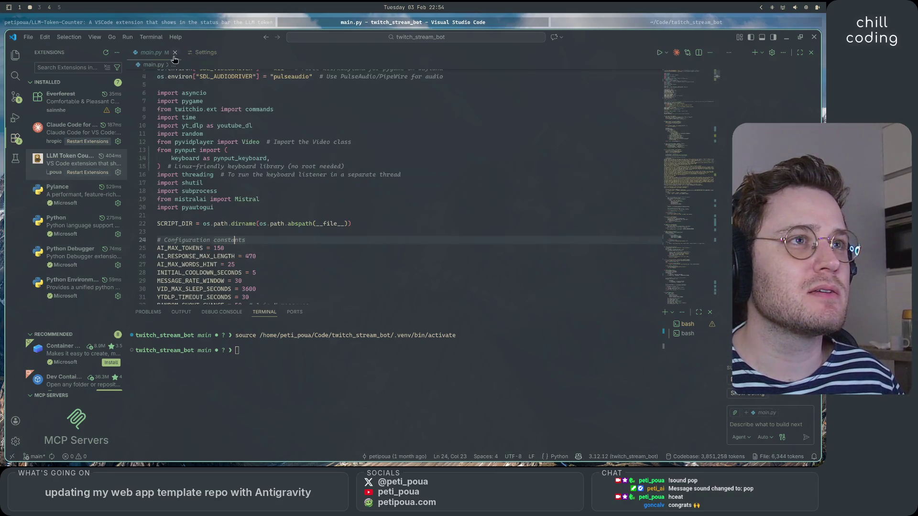
left_click(686, 458)
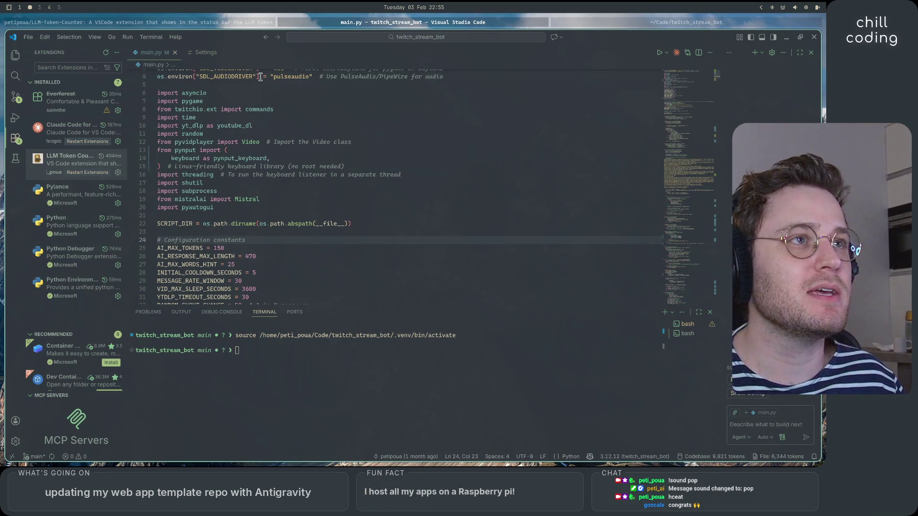
left_click(210, 53)
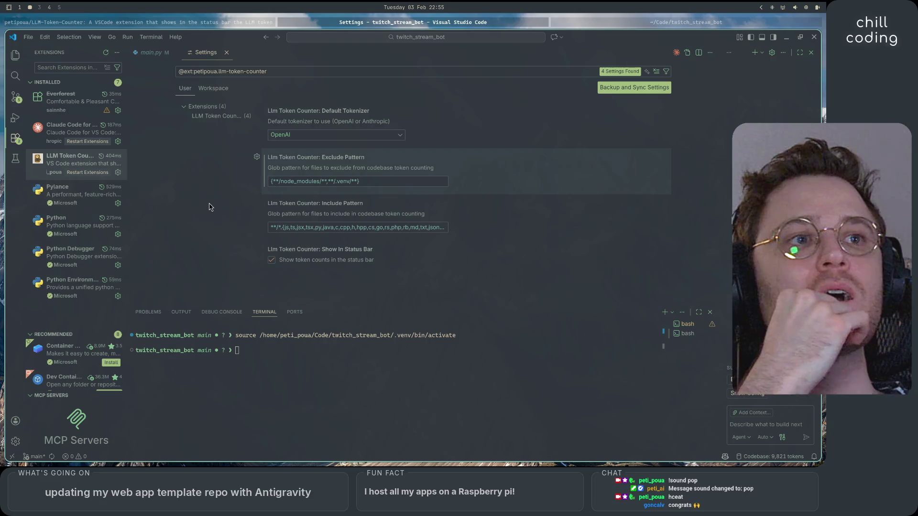
left_click(152, 54)
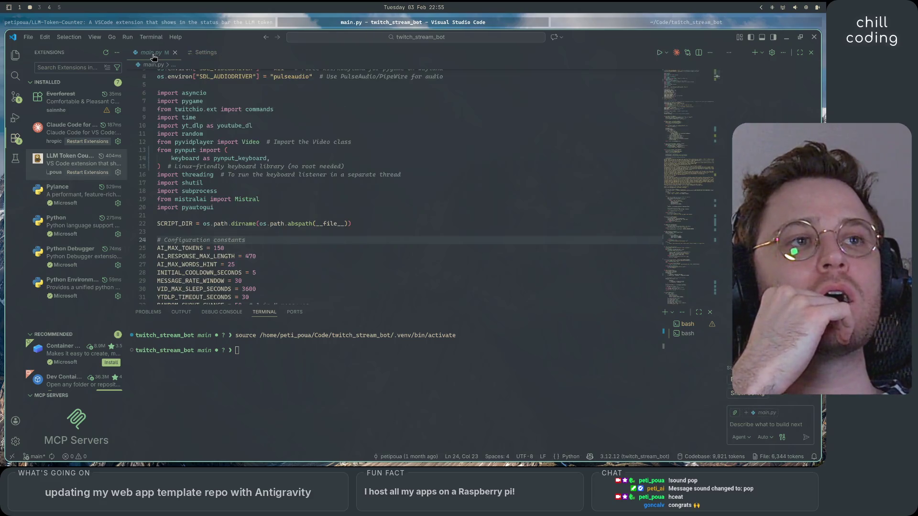
left_click(219, 22)
scroll(141, 326, "up", 5)
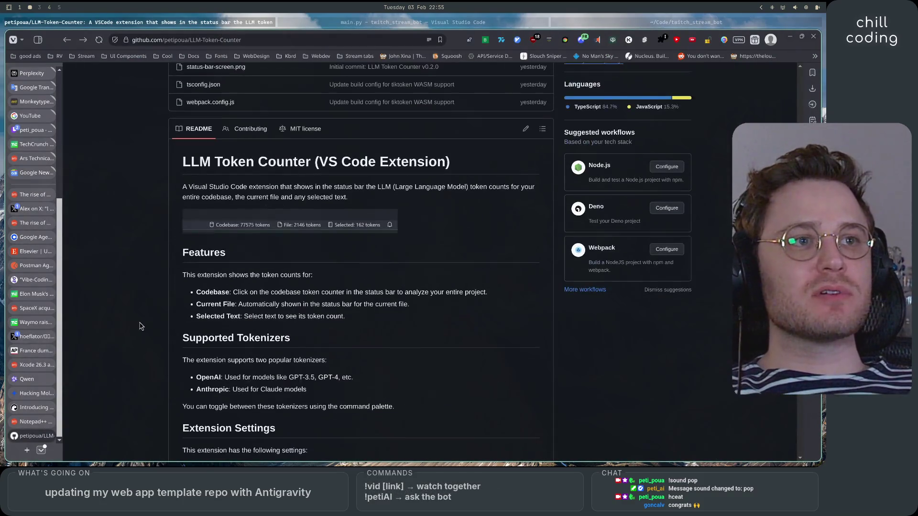
scroll(141, 326, "down", 5)
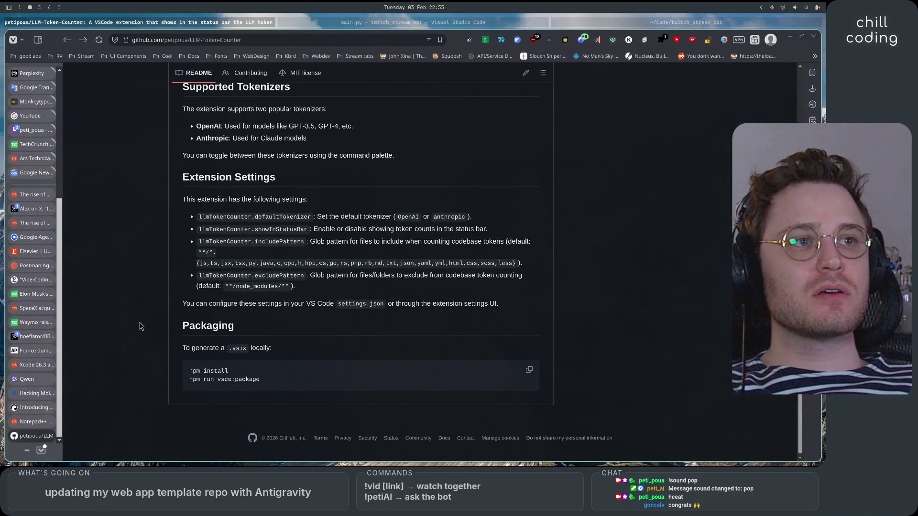
scroll(141, 326, "up", 5)
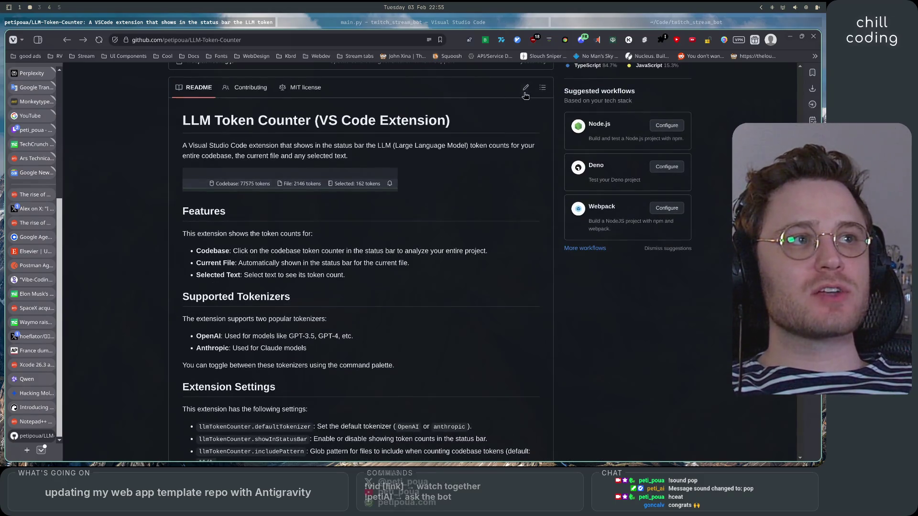
scroll(473, 298, "down", 4)
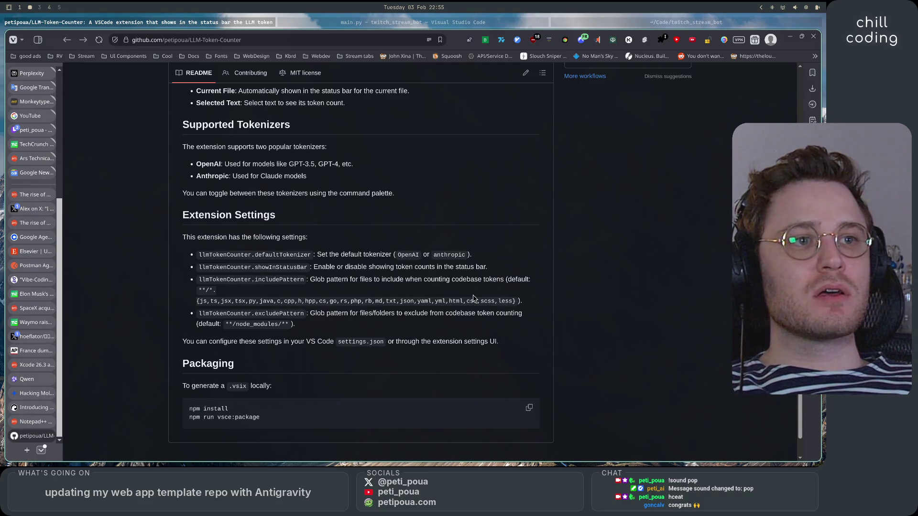
scroll(474, 298, "up", 2)
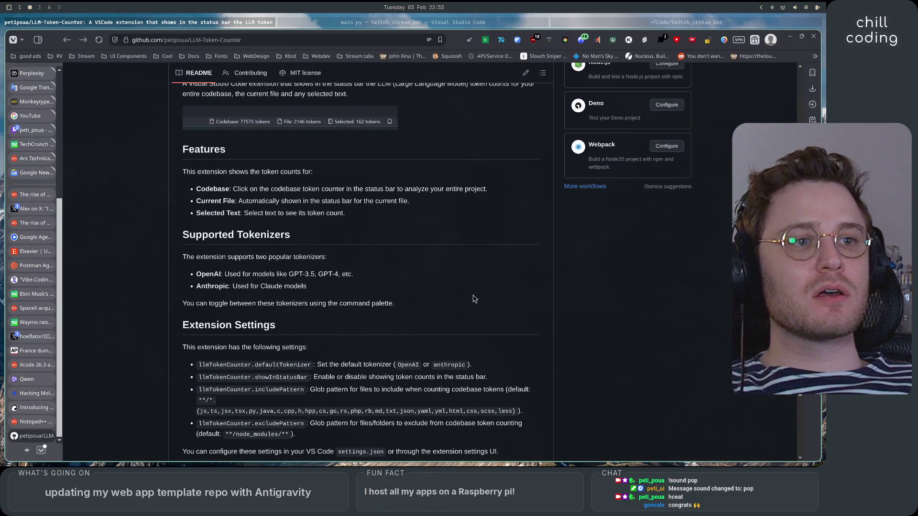
scroll(474, 299, "down", 1)
scroll(474, 299, "up", 1)
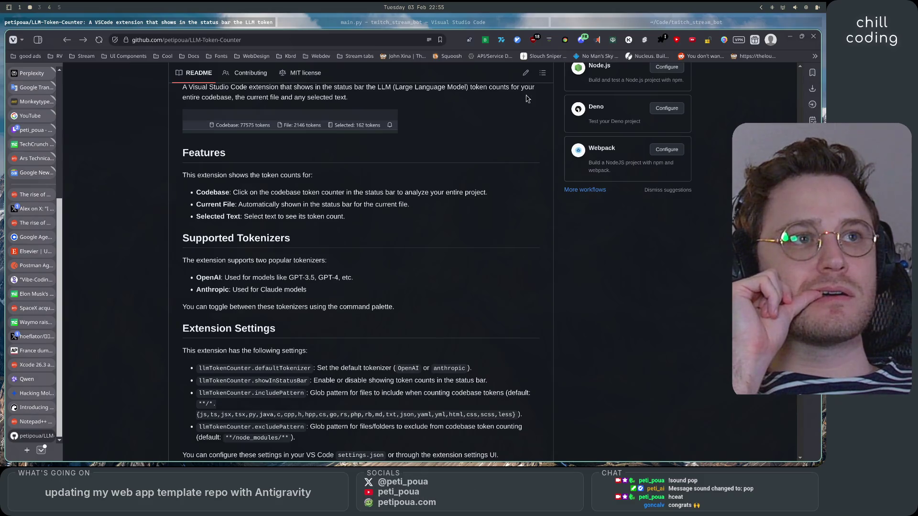
left_click(369, 26)
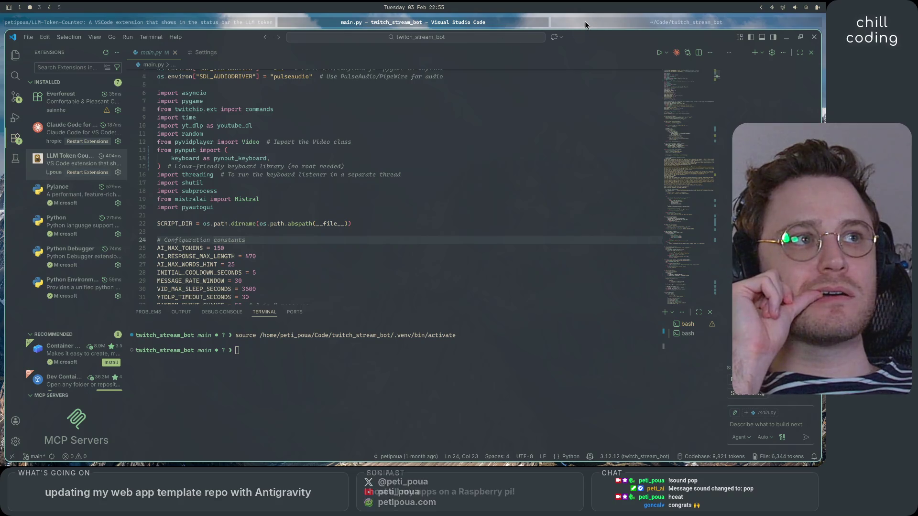
Step: Delete the **/node_modules/** entry so Exclude Pattern reads {**/.venv/**}, then return to main.py
left_click(184, 53)
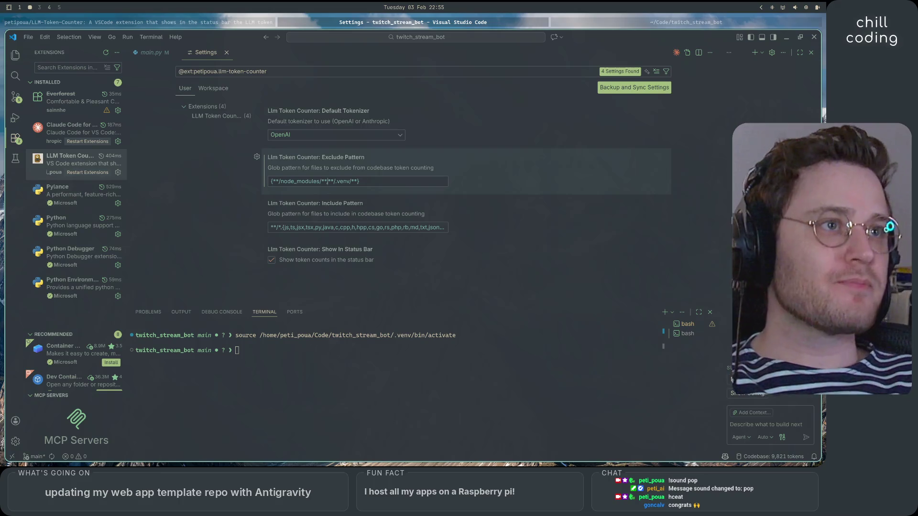
left_click(328, 181)
key("BackSpace")
key("BackSpace")
key("BackSpace")
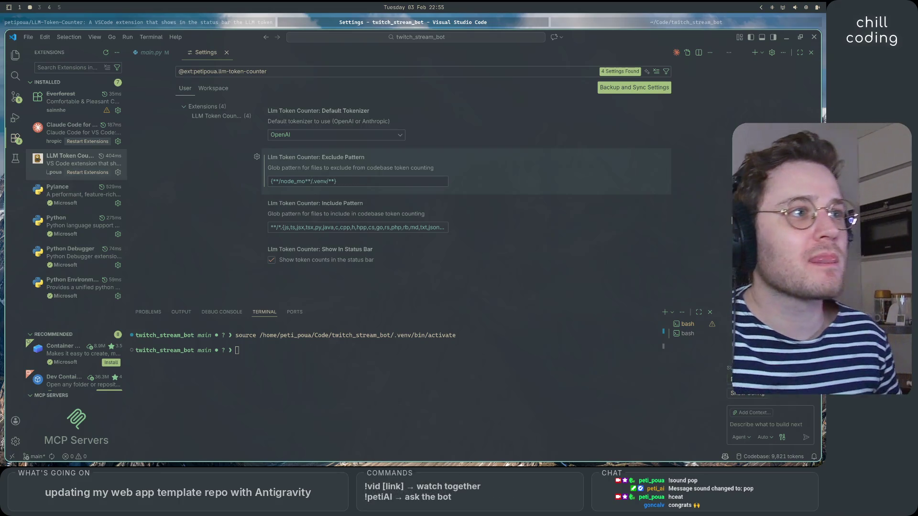
key("BackSpace")
key("BackSpace")
key("BackSpace")
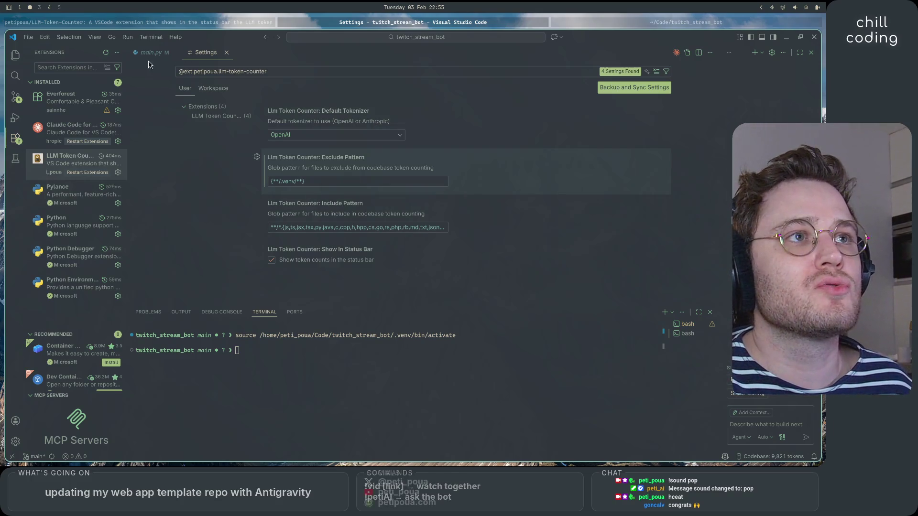
key("ctrl+Page_Up")
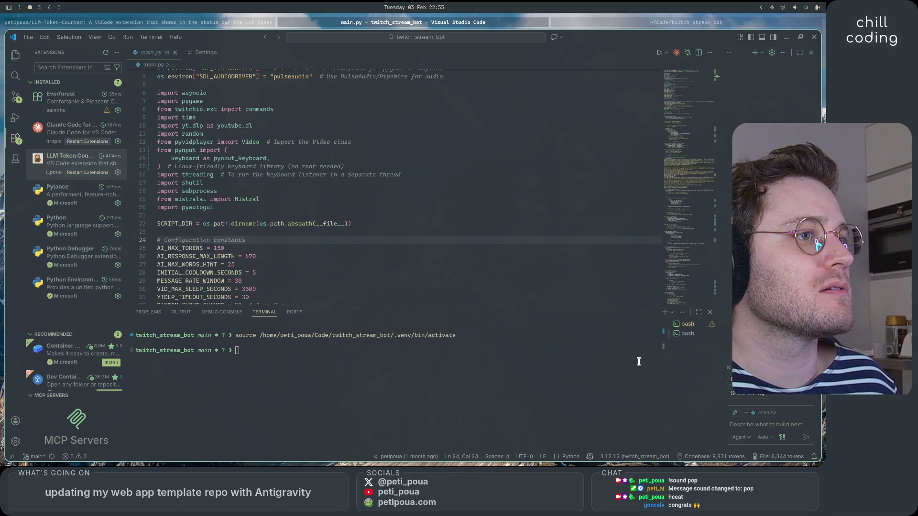
Step: Recount tokens across the whole codebase and look over the project files and main.py
left_click(536, 234)
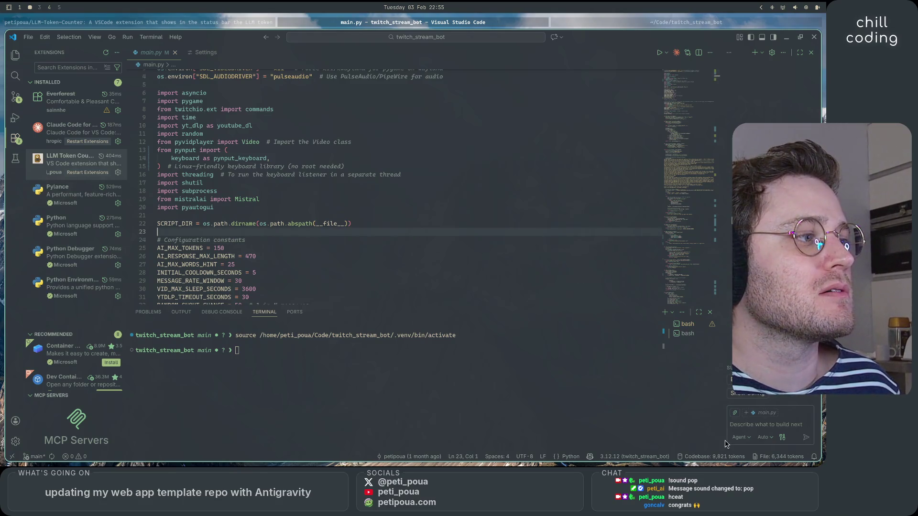
left_click(727, 456)
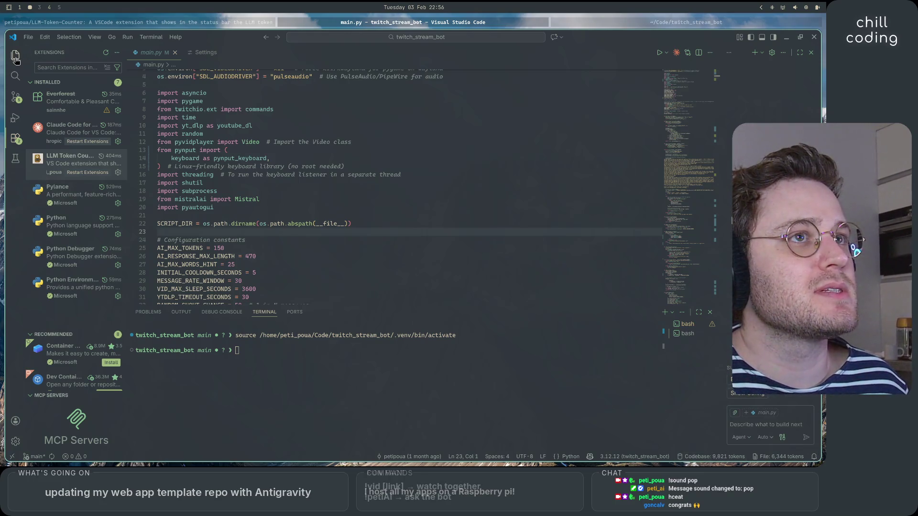
key("ctrl+shift+e")
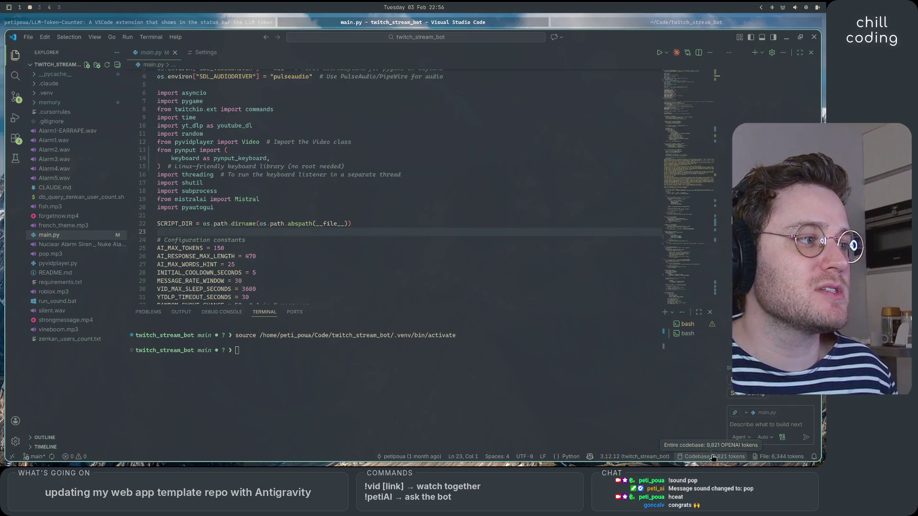
left_click(270, 175)
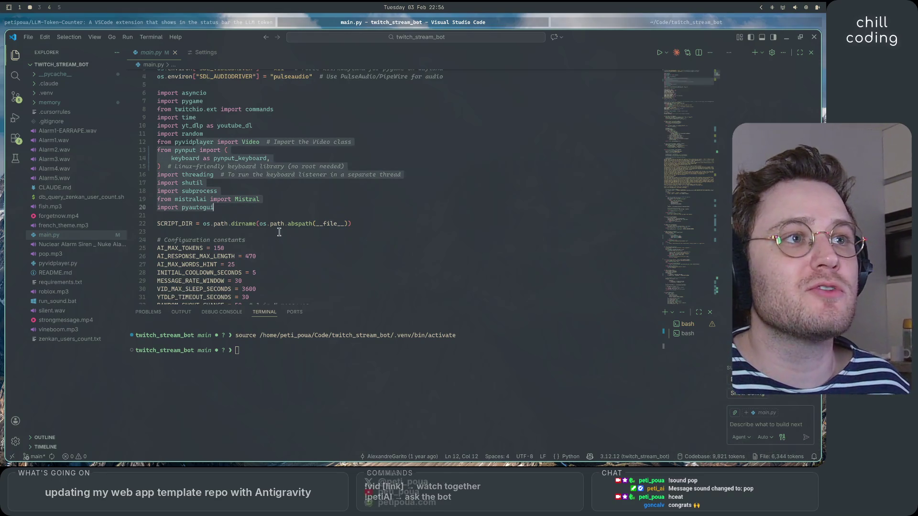
left_click(394, 264)
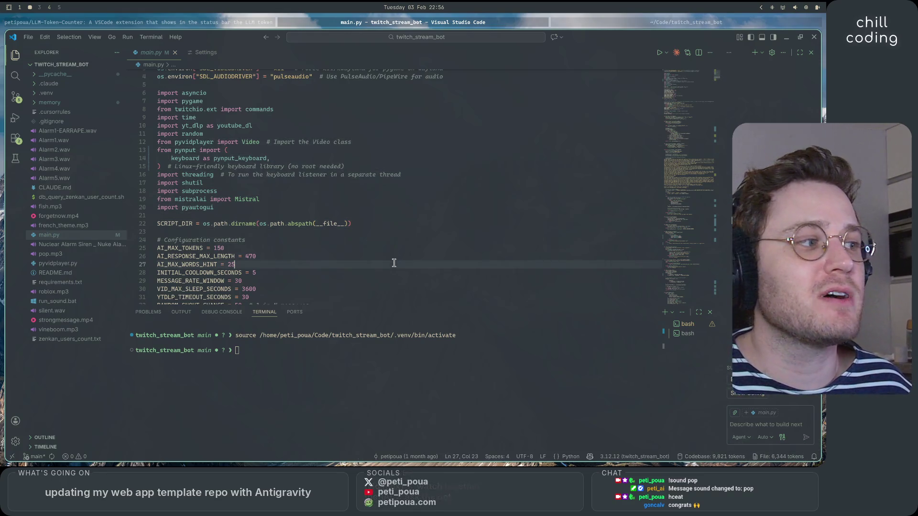
Step: Set the LLM Token Counter default tokenizer to anthropic and recheck the Exclude Pattern setting
left_click(771, 457)
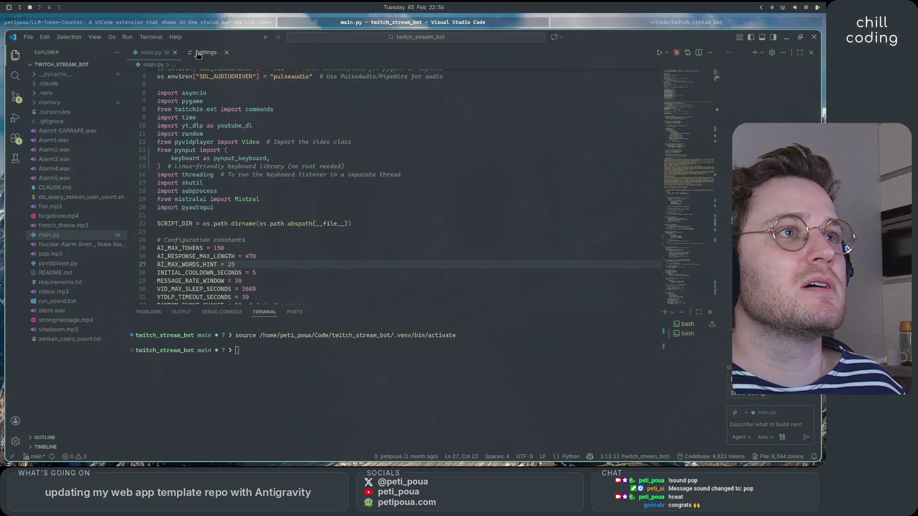
left_click(335, 135)
left_click(334, 152)
left_click(148, 54)
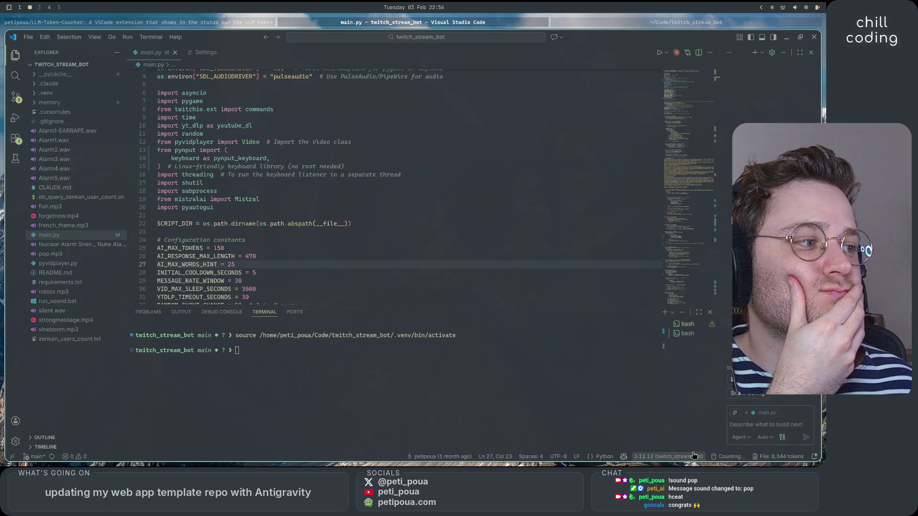
left_click(203, 54)
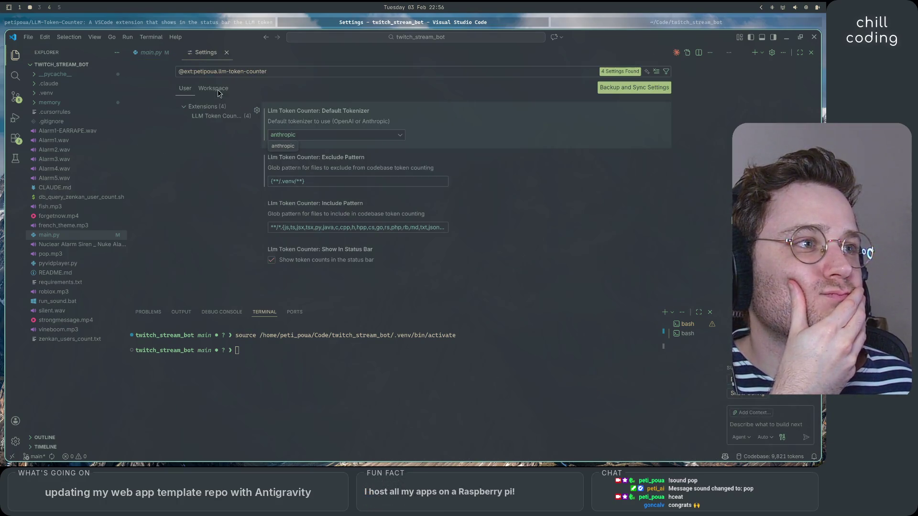
left_click(329, 181)
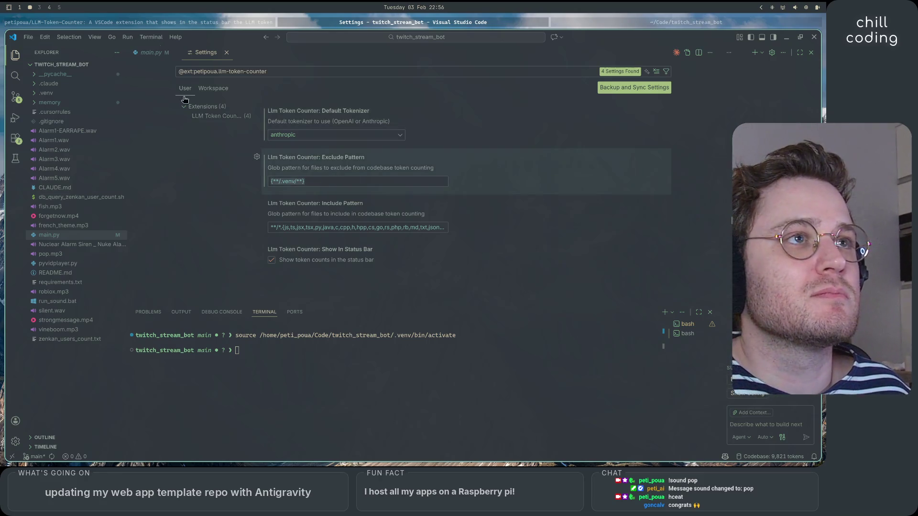
Step: Open the LLM-Token-Counter README.md for editing on GitHub
left_click(172, 22)
scroll(379, 339, "up", 4)
left_click(529, 240)
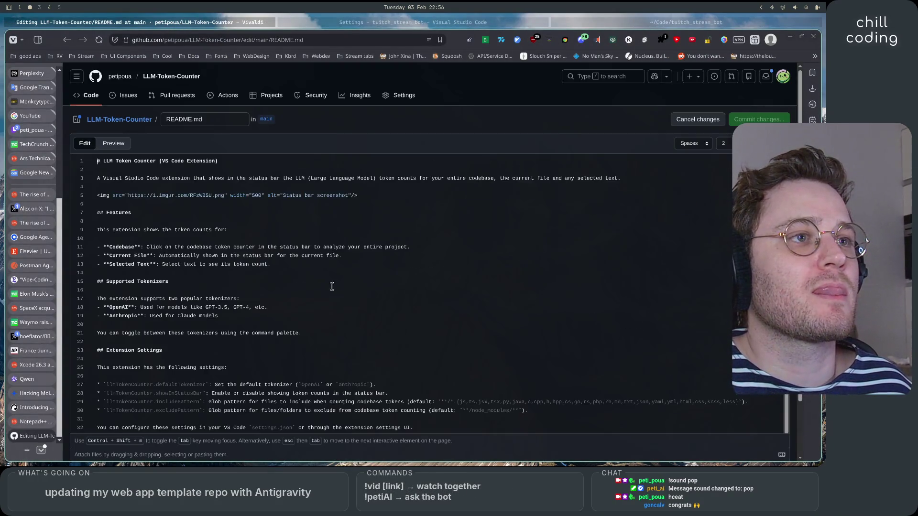
Step: Extend the excludePattern line with 'more folders like this: `**/.venv/**`'
scroll(271, 282, "down", 2)
left_click(342, 307)
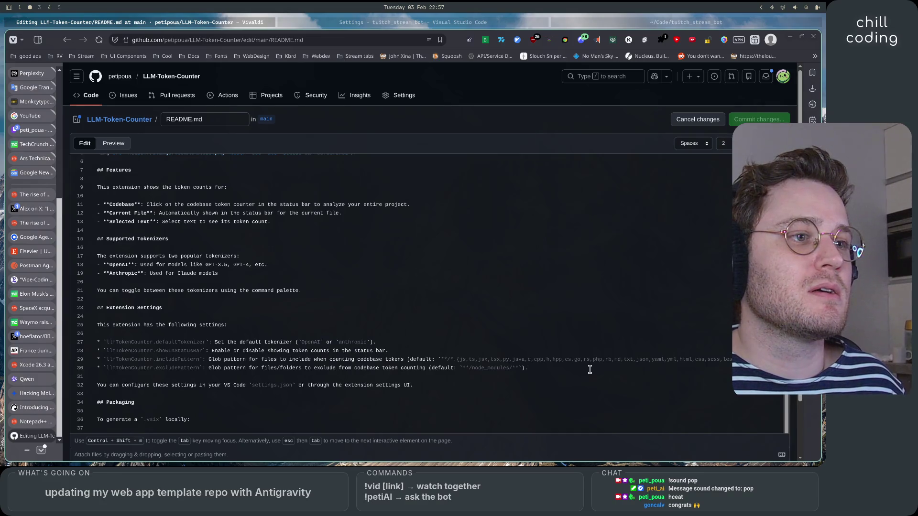
key("Return")
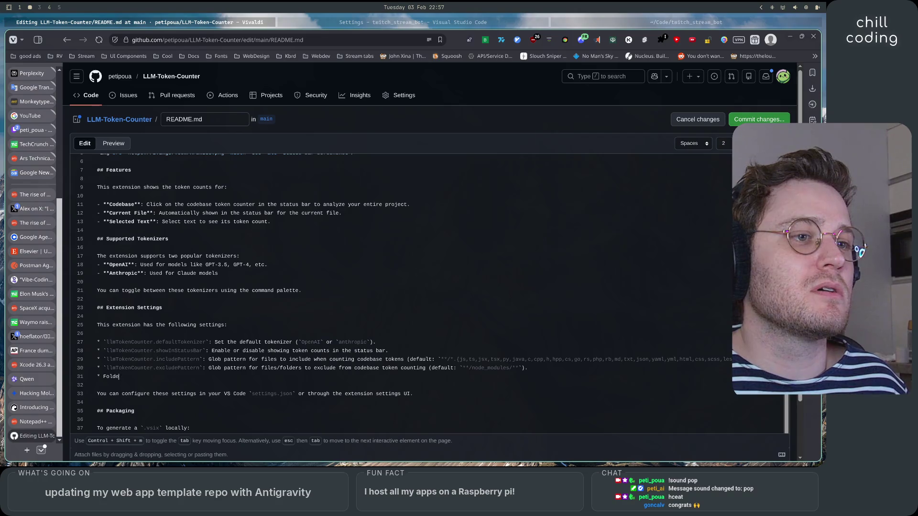
key("BackSpace")
key("BackSpace")
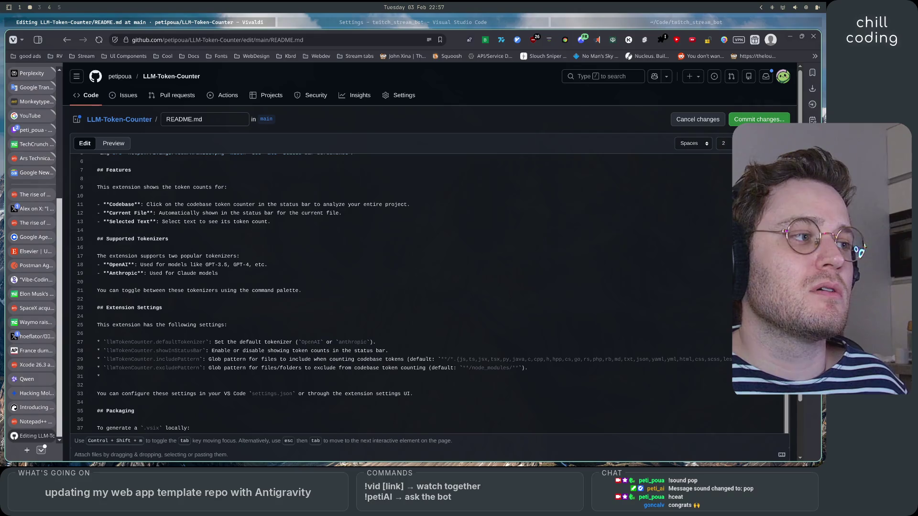
type("for several")
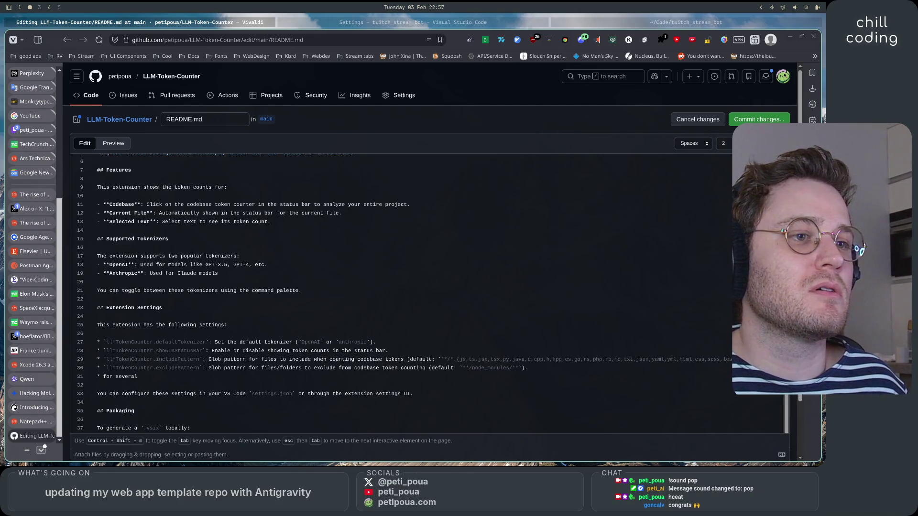
key("BackSpace")
key("BackSpace")
key("BackSpace")
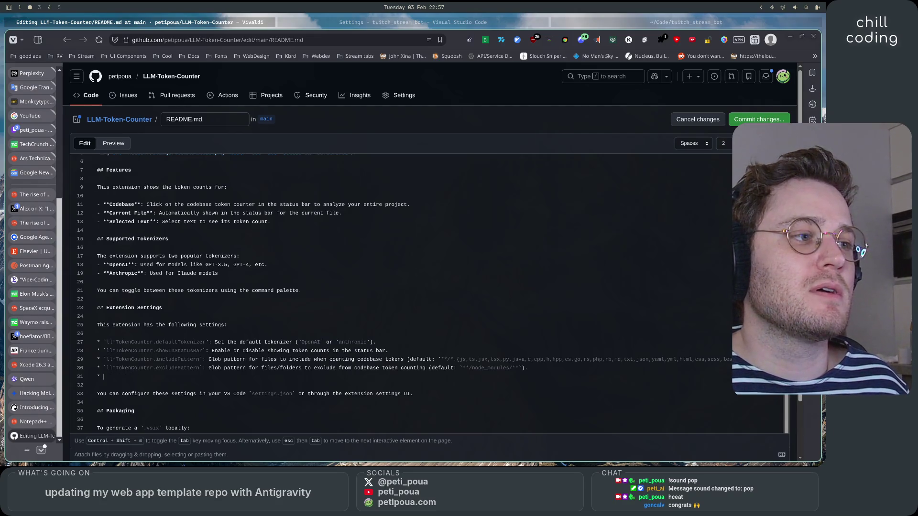
key("BackSpace")
key("BackSpace")
key("BackSpace")
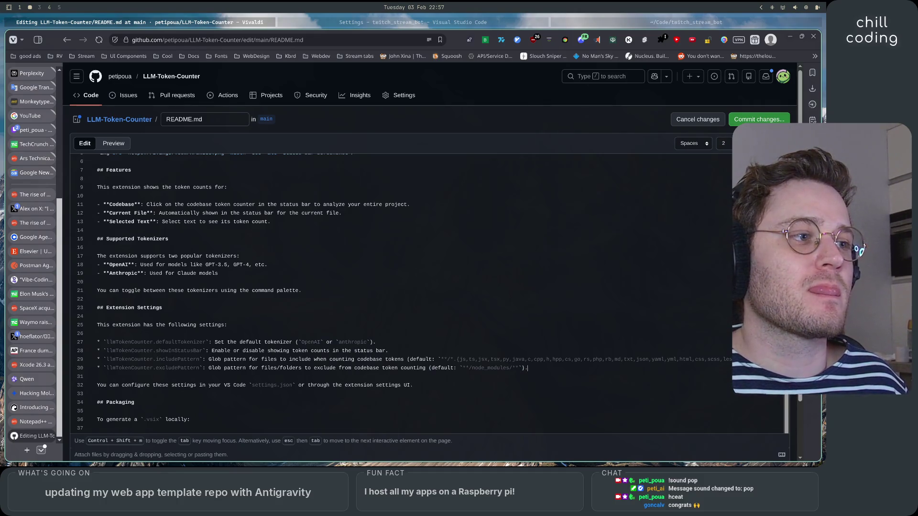
type(", addmore folders like")
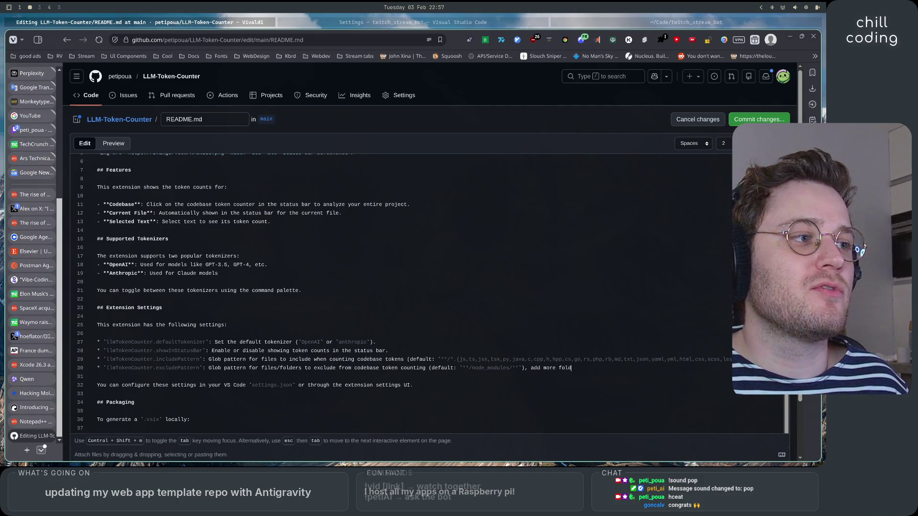
type(" this: ")
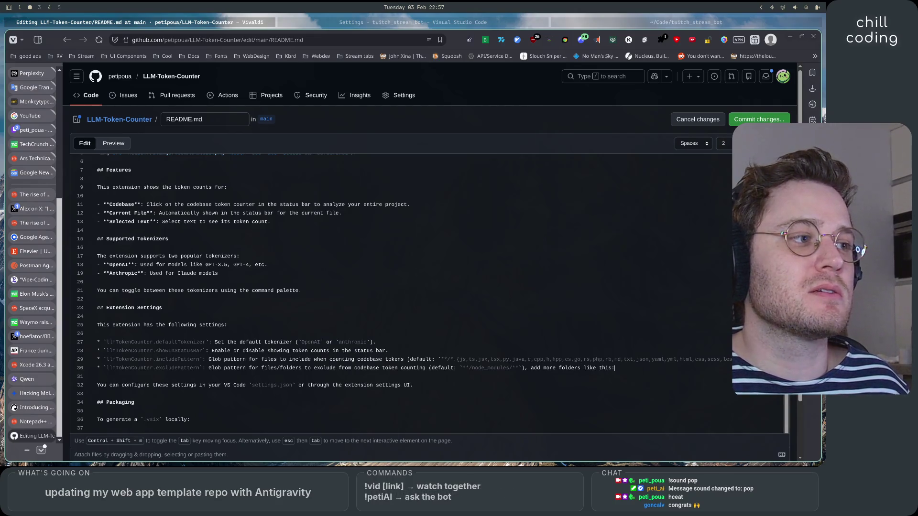
type("`**/.venv/**`")
Step: Copy **/node_modules/** into the example so it reads {**/node_modules/**,**/.venv/**,...}
left_click(652, 367)
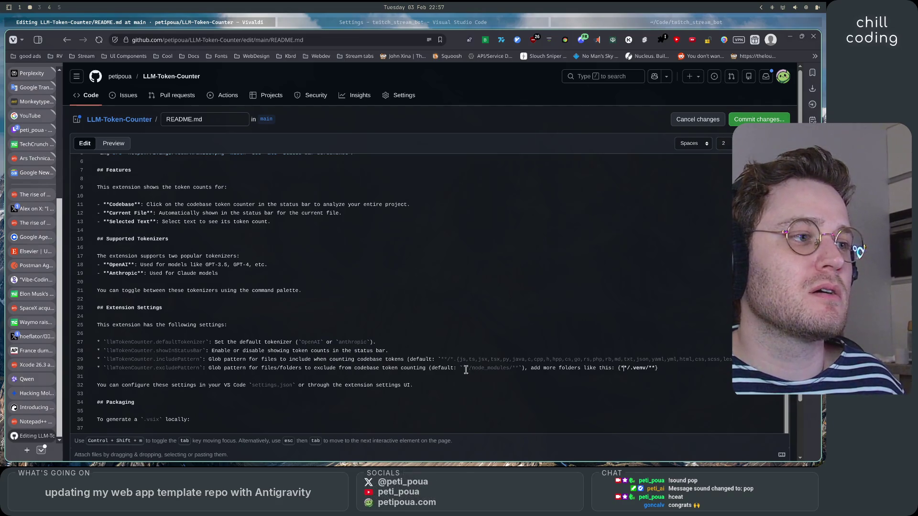
left_click_drag(466, 367, 520, 368)
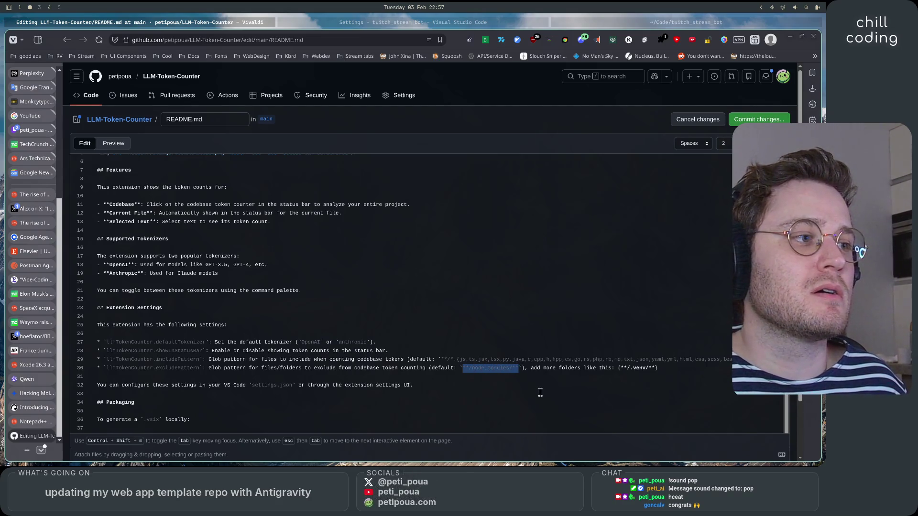
key("ctrl+c")
left_click(621, 368)
key("ctrl+v")
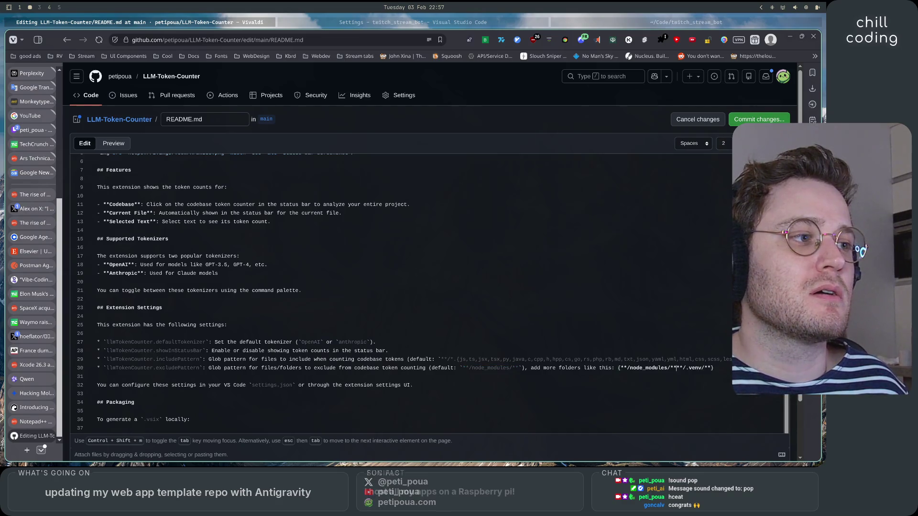
type(",")
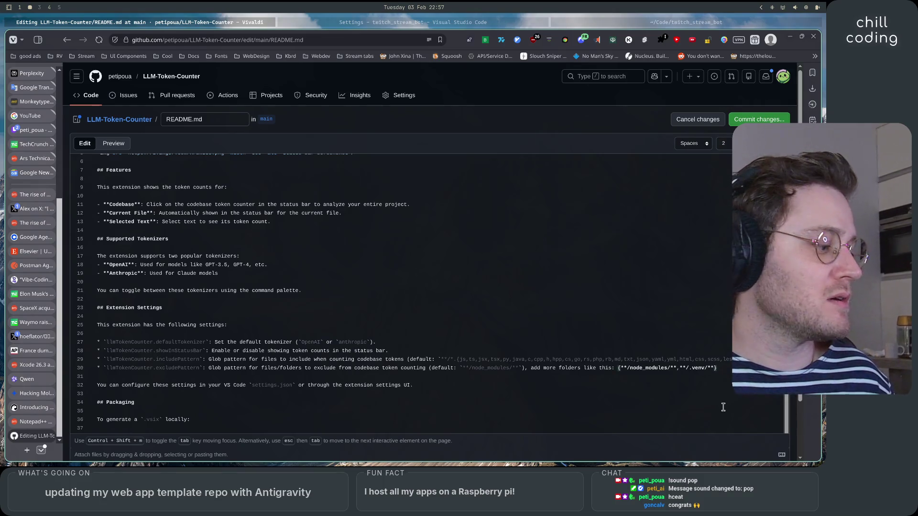
type(",...")
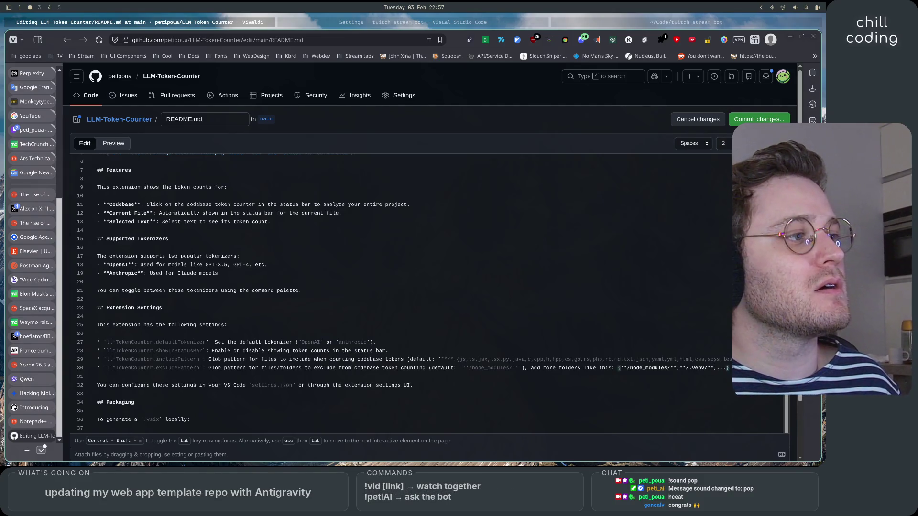
left_click(716, 368)
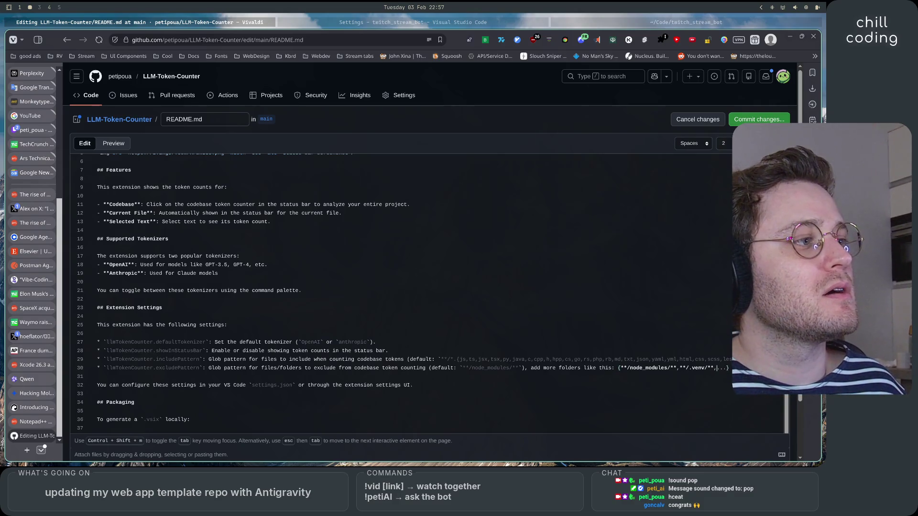
key("BackSpace")
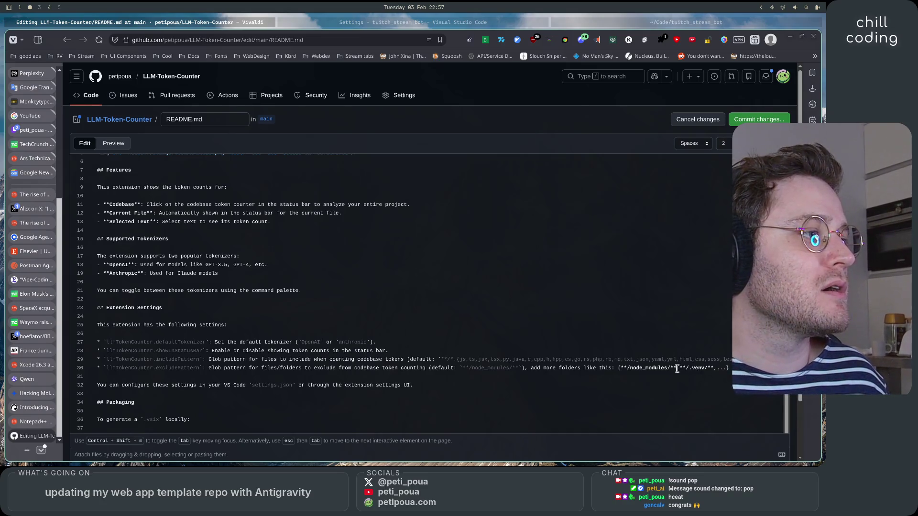
left_click(344, 22)
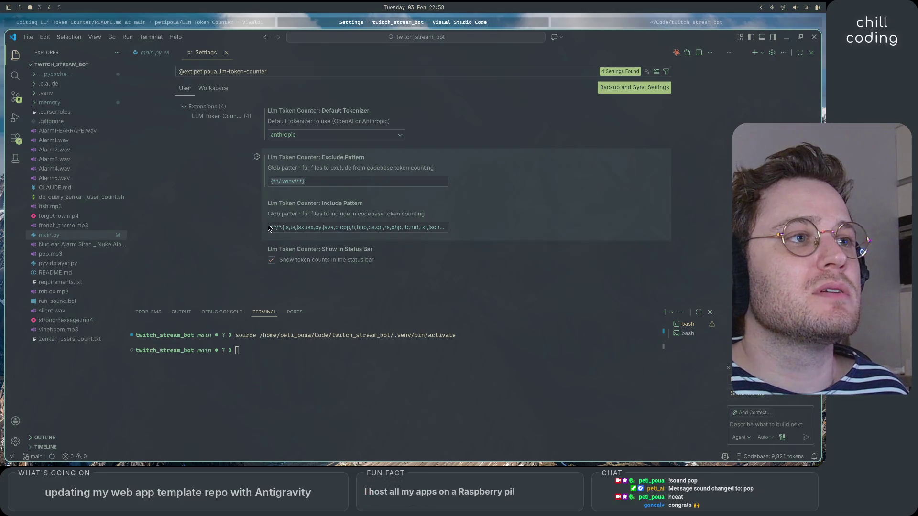
Step: Compare VS Code's Exclude Pattern {**/.venv/**} against the README draft, then return to the GitHub editor
left_click(195, 22)
left_click(286, 23)
left_click(252, 24)
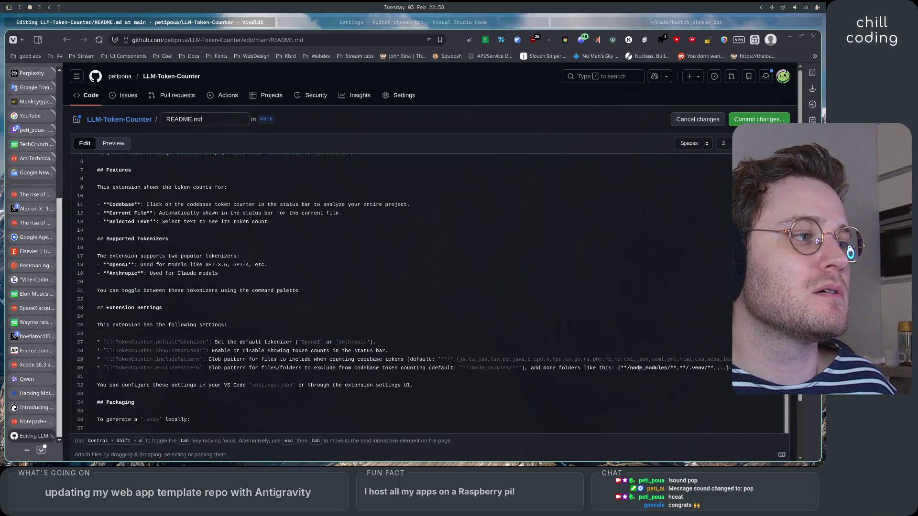
Step: Replace the comma before 'add more folders' with 'where you' and check the rendered README
left_click(727, 368)
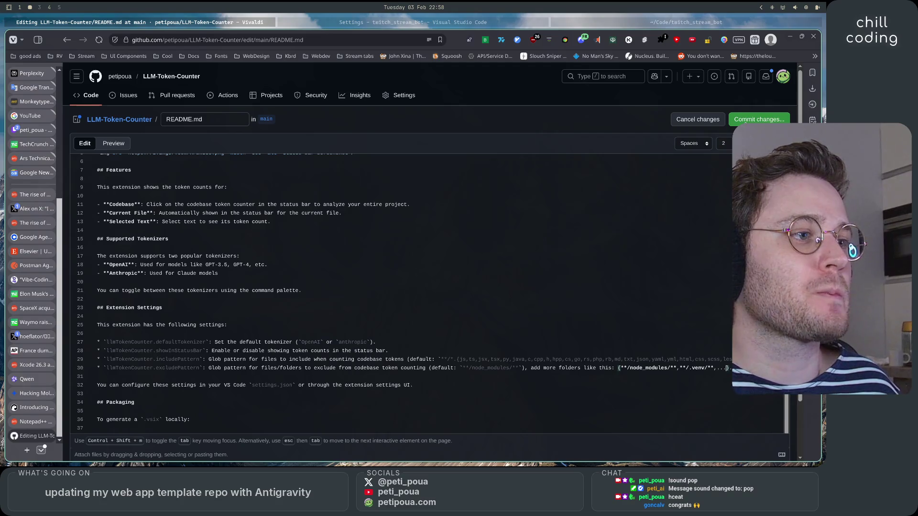
left_click(531, 368)
key("BackSpace")
key("BackSpace")
type("where you")
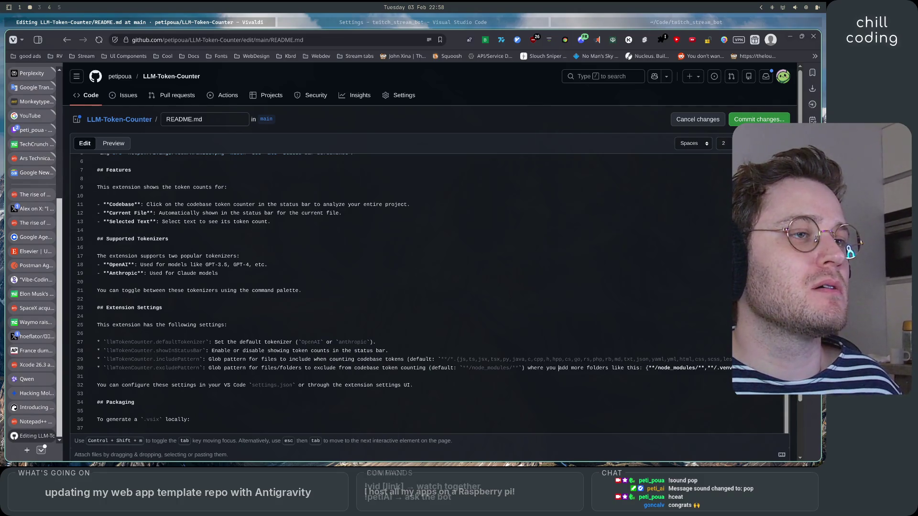
left_click(113, 143)
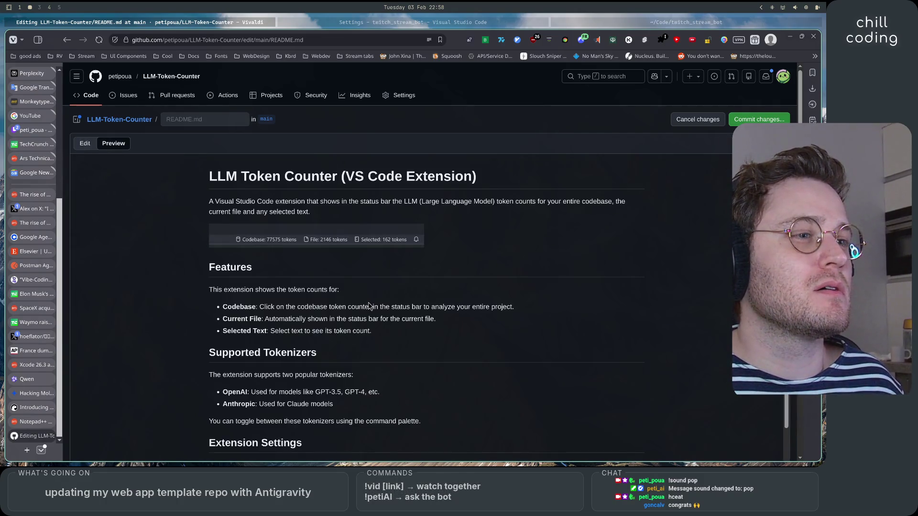
scroll(369, 306, "down", 3)
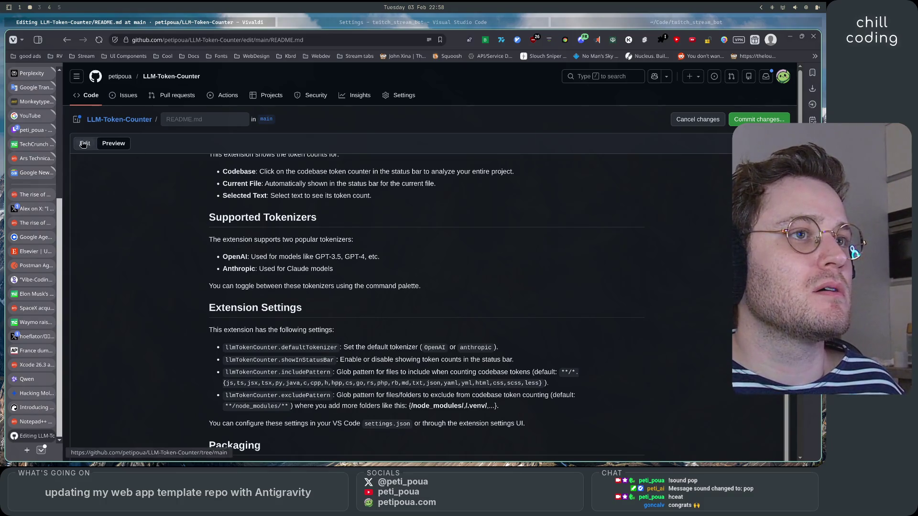
left_click(85, 143)
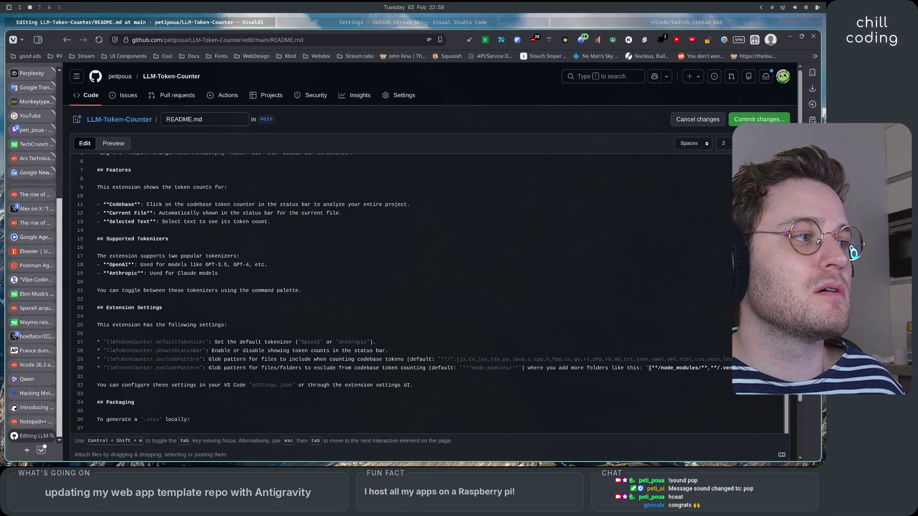
left_click(123, 146)
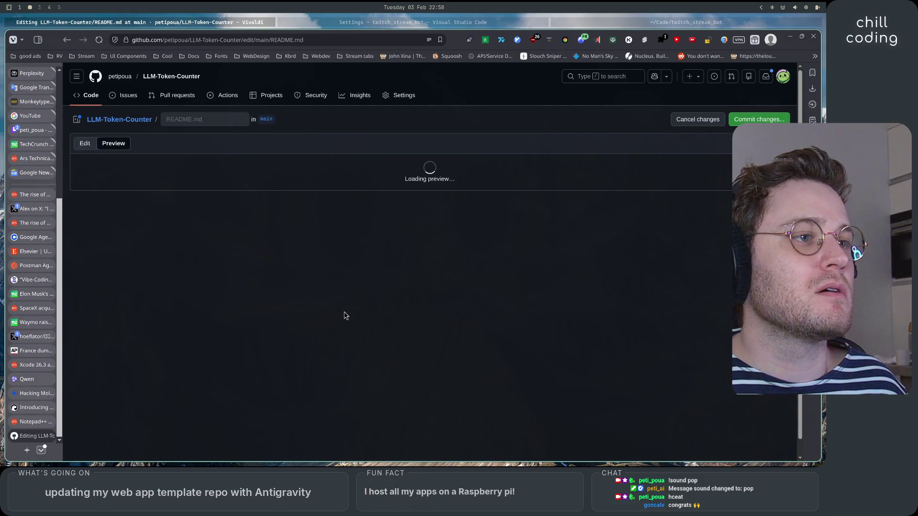
scroll(345, 314, "down", 3)
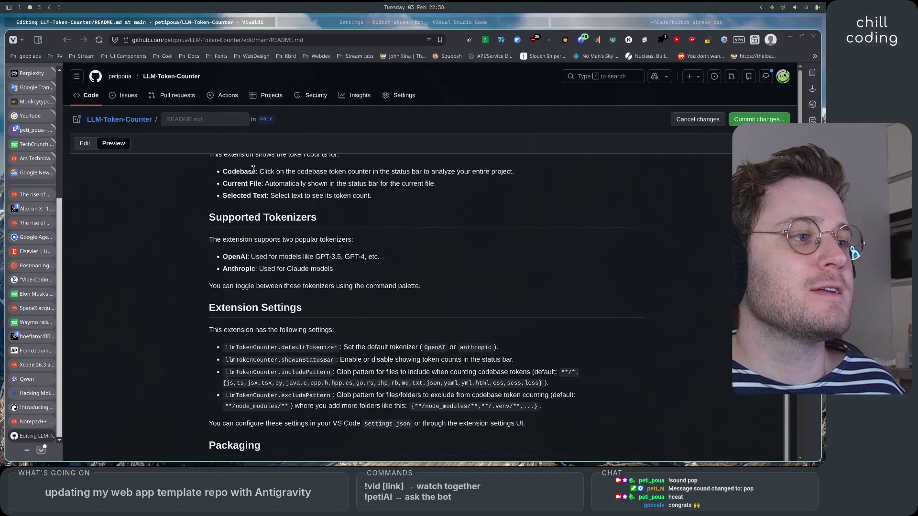
left_click(86, 143)
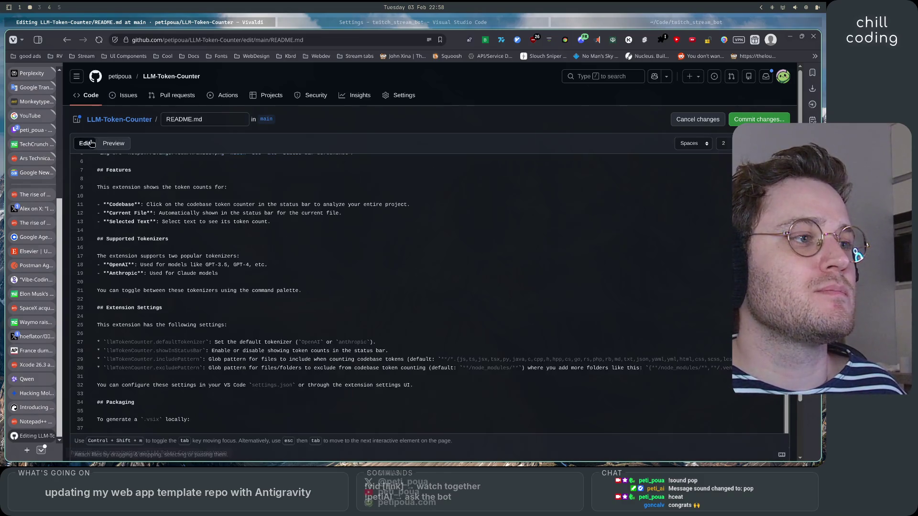
Step: Reword line 30 to '). You can add more folders like this:', preview it, then begin committing
left_click(546, 369)
left_click(571, 368)
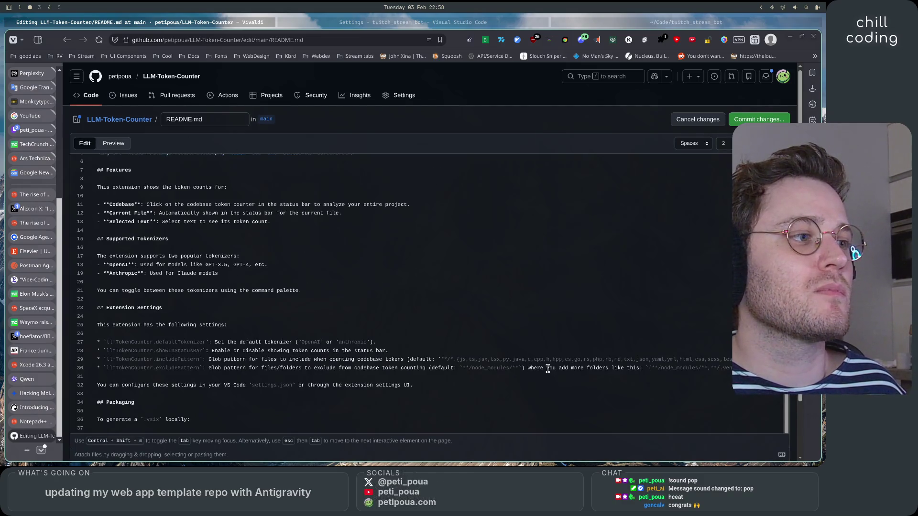
left_click_drag(549, 369, 524, 369)
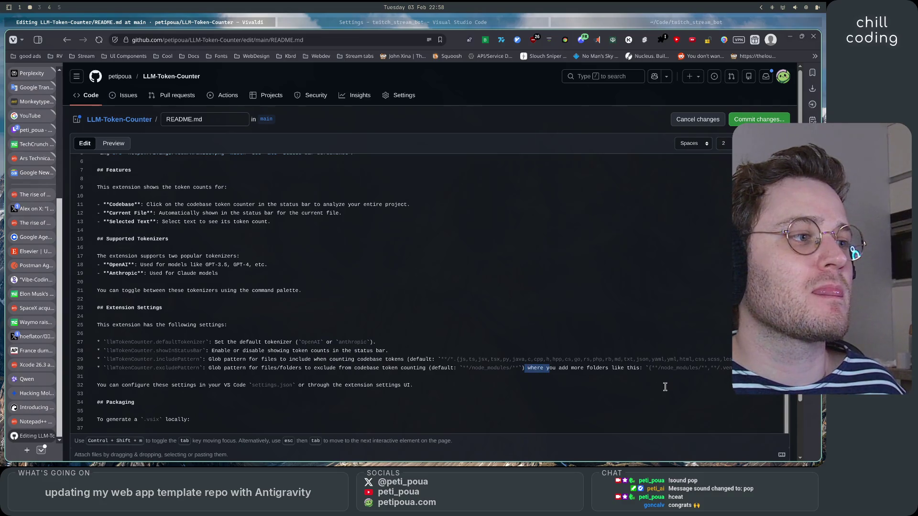
type(". You can")
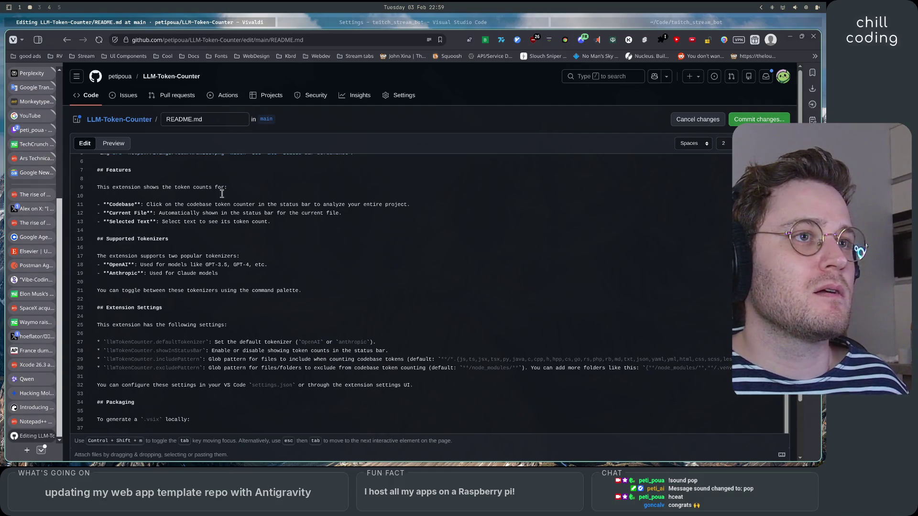
left_click(117, 150)
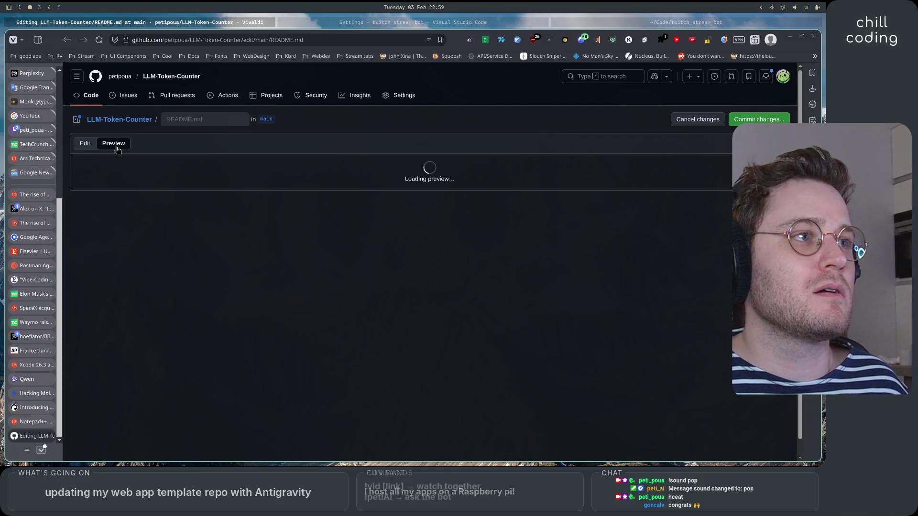
scroll(150, 310, "down", 3)
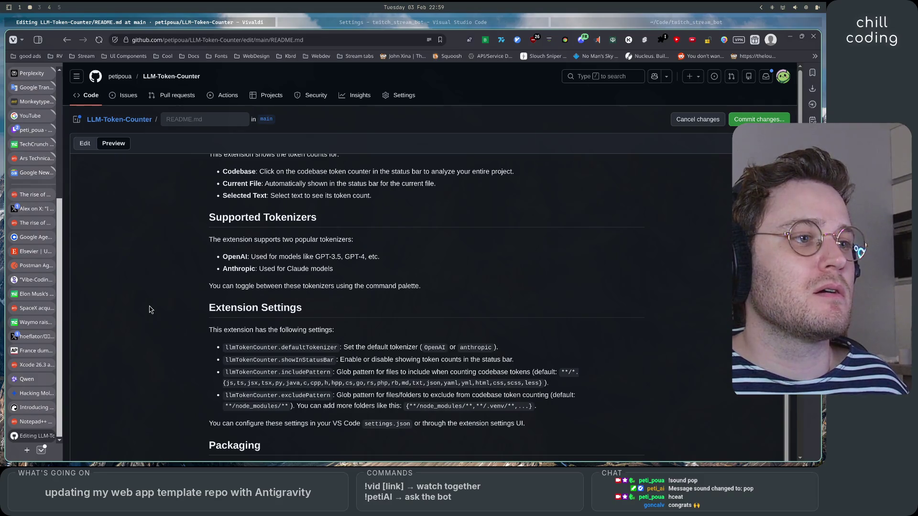
left_click(85, 144)
left_click(113, 143)
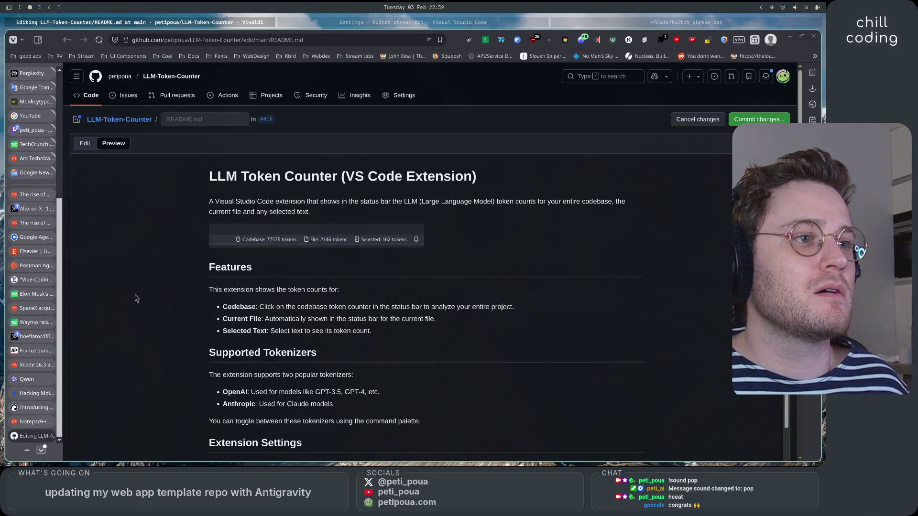
scroll(136, 299, "down", 3)
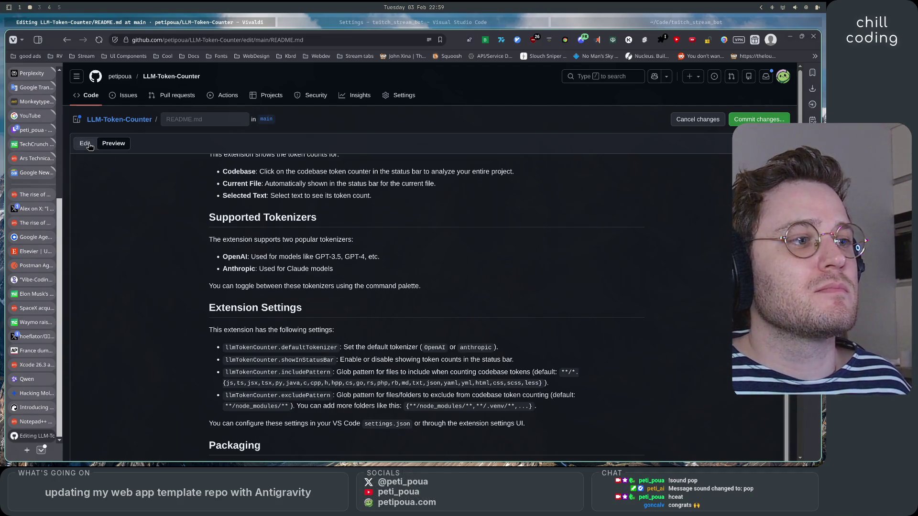
left_click(86, 144)
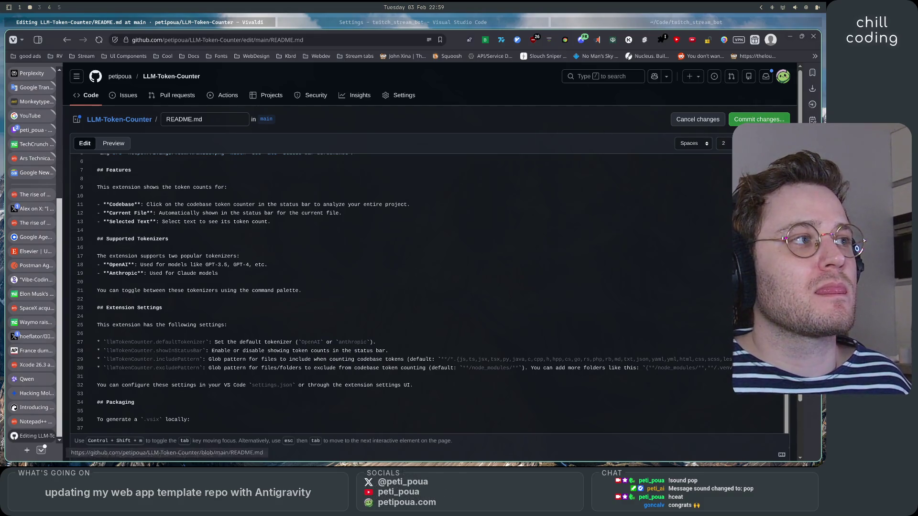
left_click(758, 120)
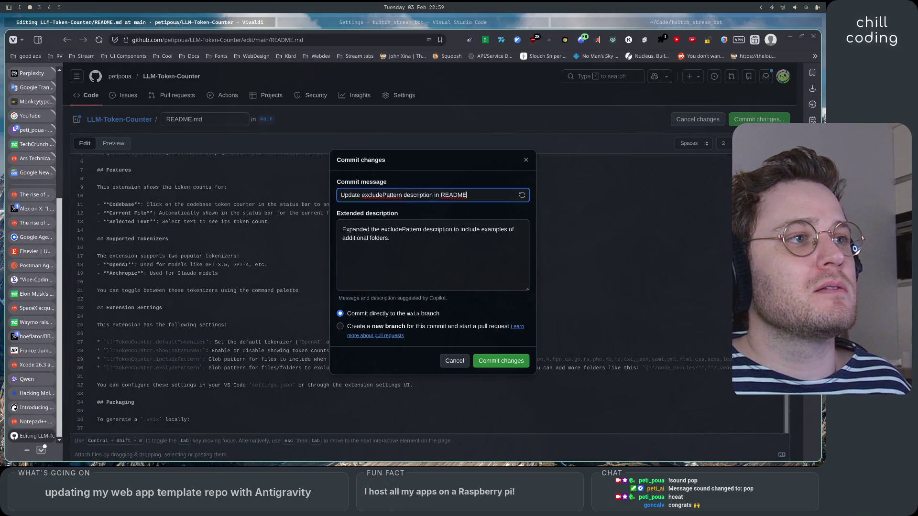
Step: Cancel the Copilot-suggested commit and return to the README editor without committing
left_click(471, 247)
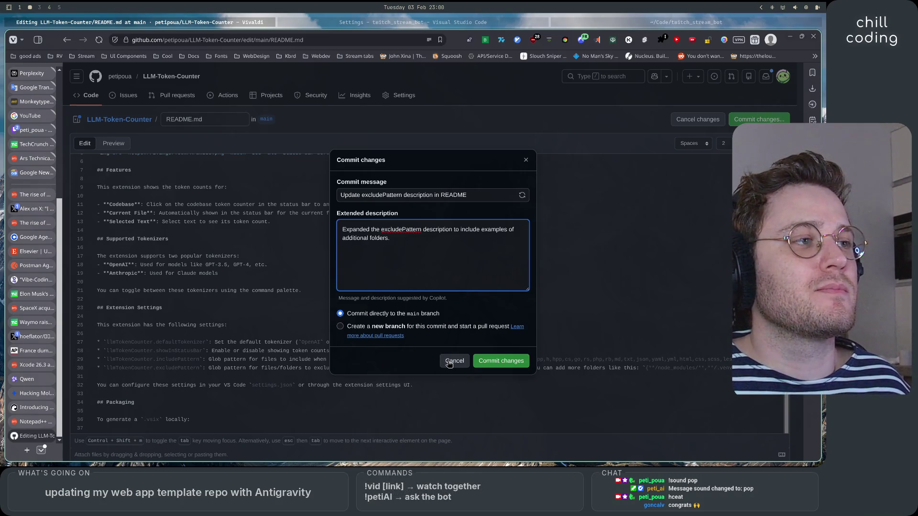
left_click(450, 362)
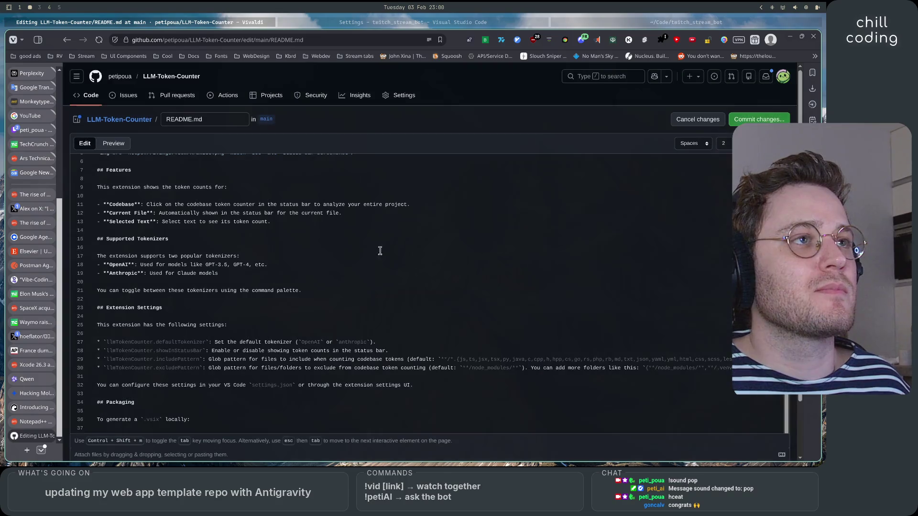
Step: Set the Exclude Pattern to {**/.venv/**,*.py} and view main.py's resulting token count
left_click(326, 28)
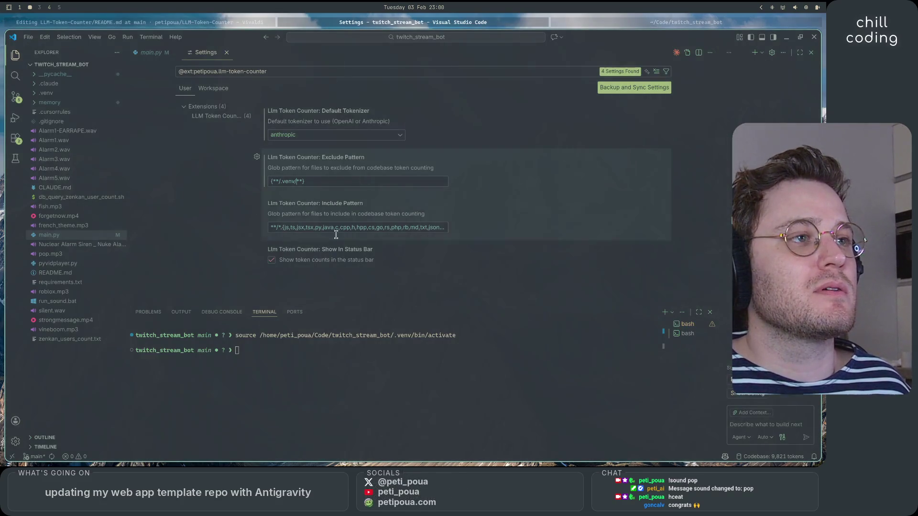
left_click(302, 180)
type(",")
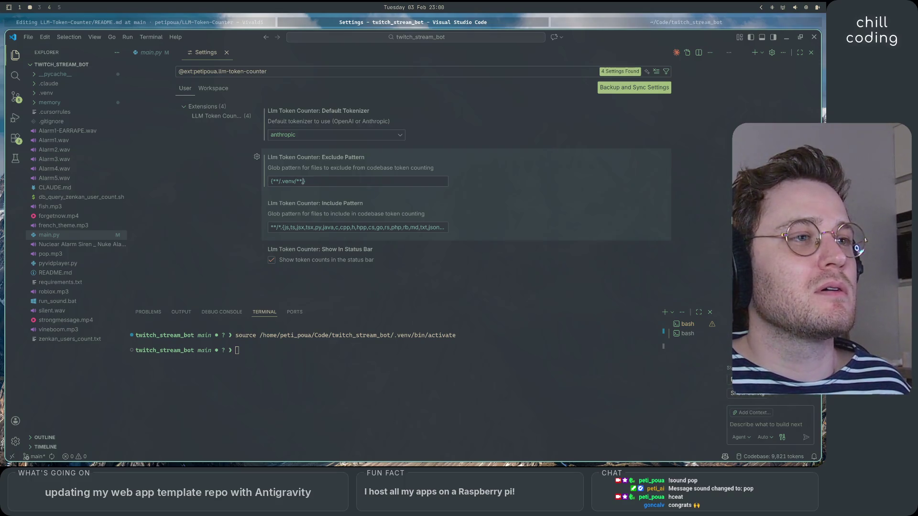
type("**")
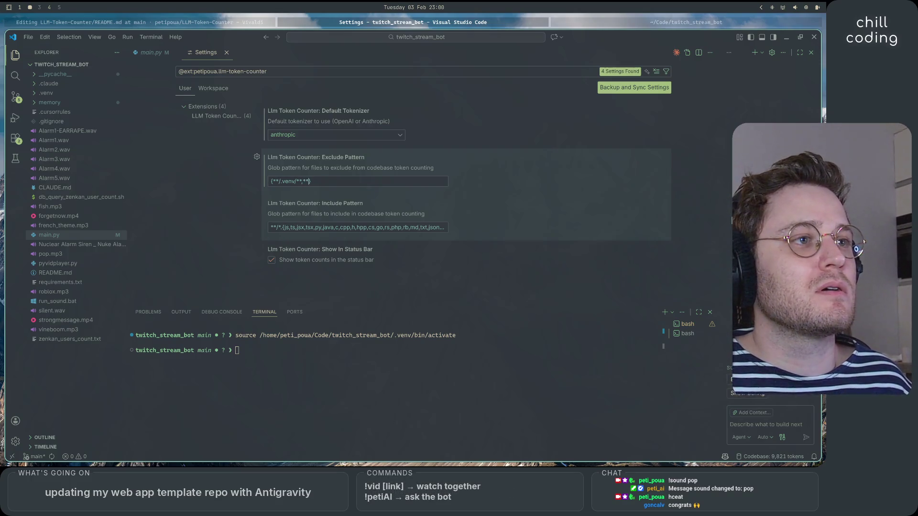
type("/*.py")
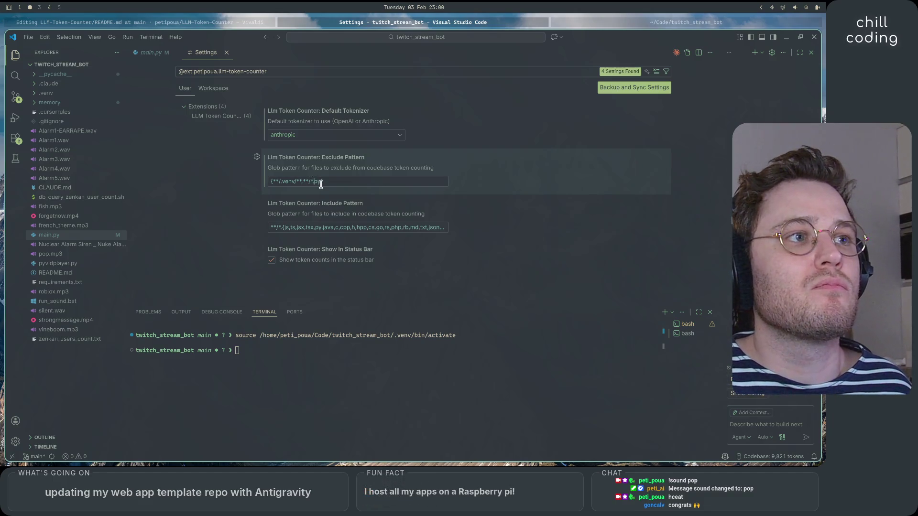
key("BackSpace")
key("BackSpace")
key("BackSpace")
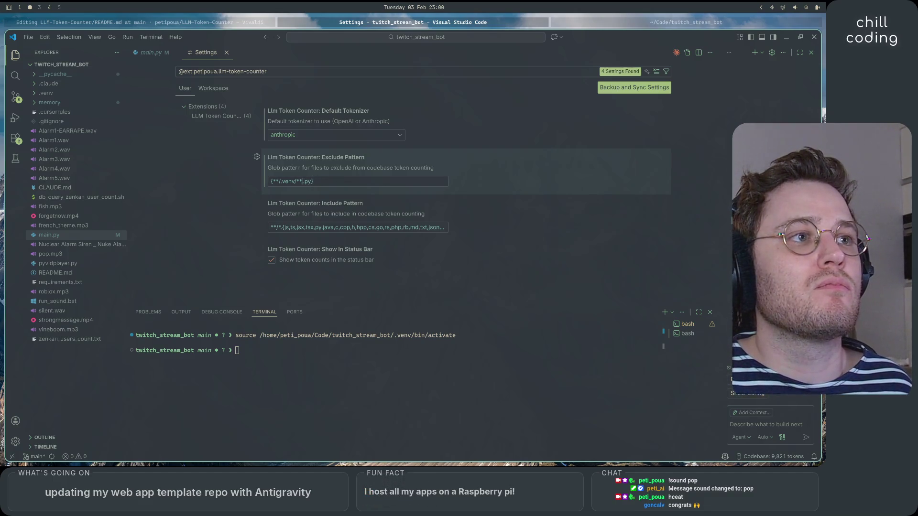
type("*")
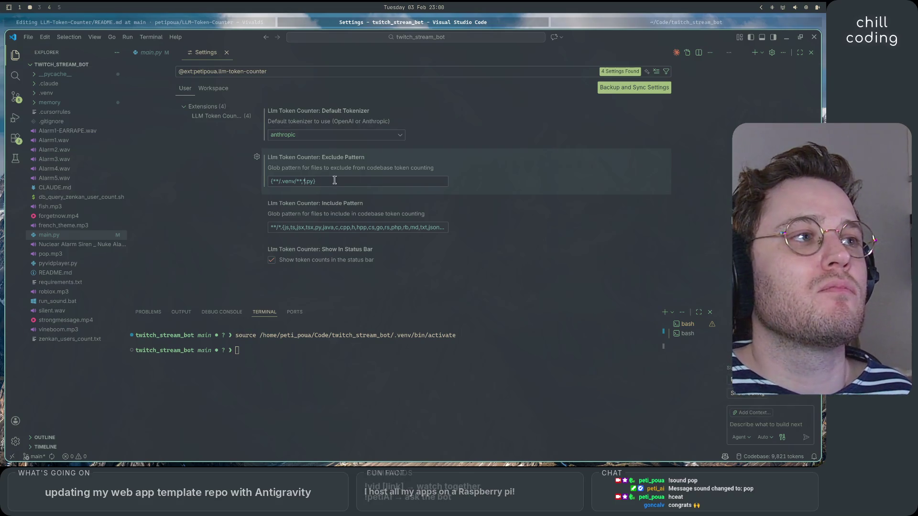
left_click(148, 53)
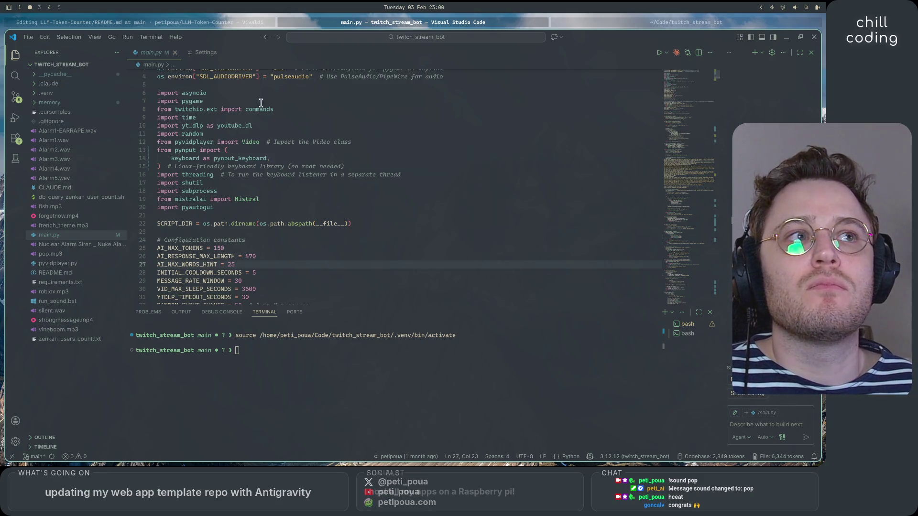
Step: Recount the whole codebase's tokens from main.py's status-bar count
key("ctrl+Page_Down")
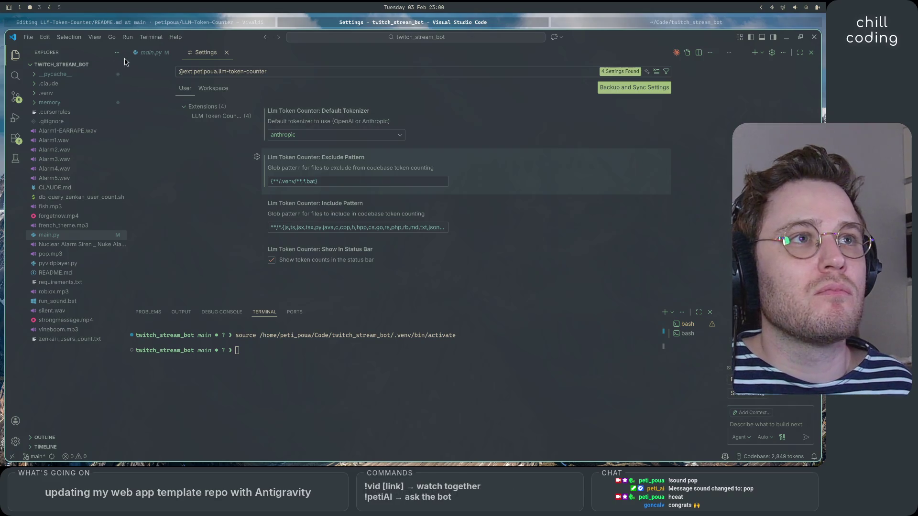
left_click(148, 53)
left_click(688, 457)
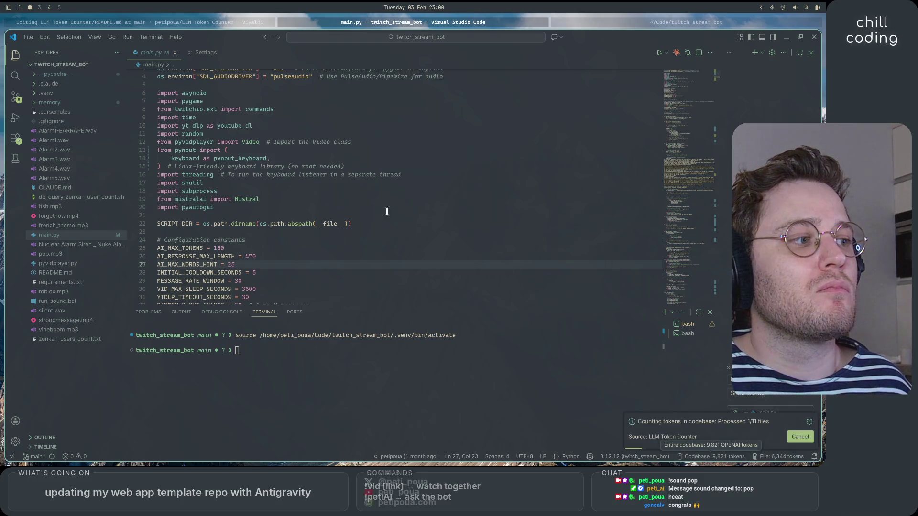
left_click(205, 53)
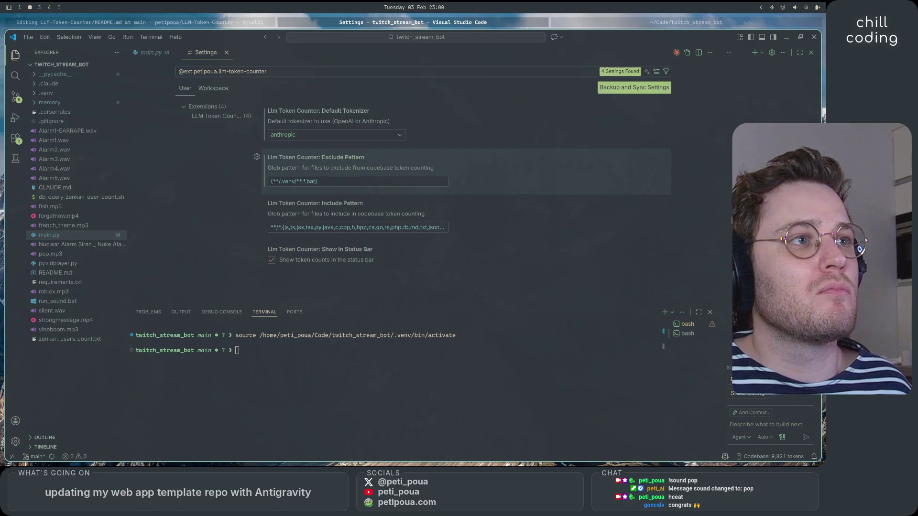
Step: Change the Exclude Pattern to {**/.venv/**,**/*.py} and recheck main.py's token count
type("py")
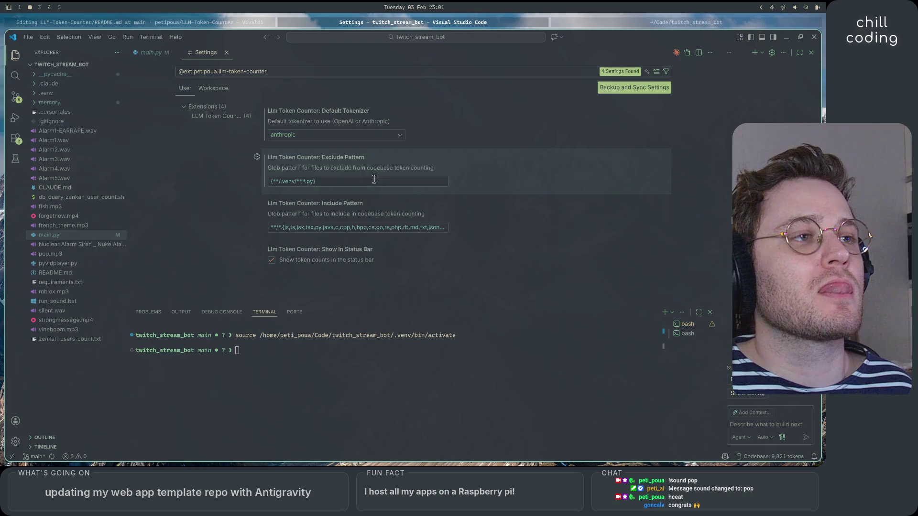
left_click(305, 181)
type("/*")
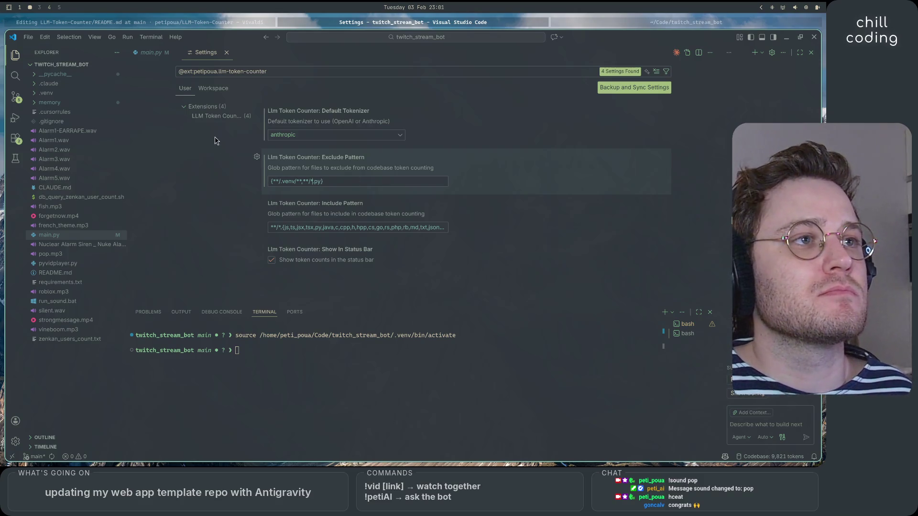
left_click(151, 52)
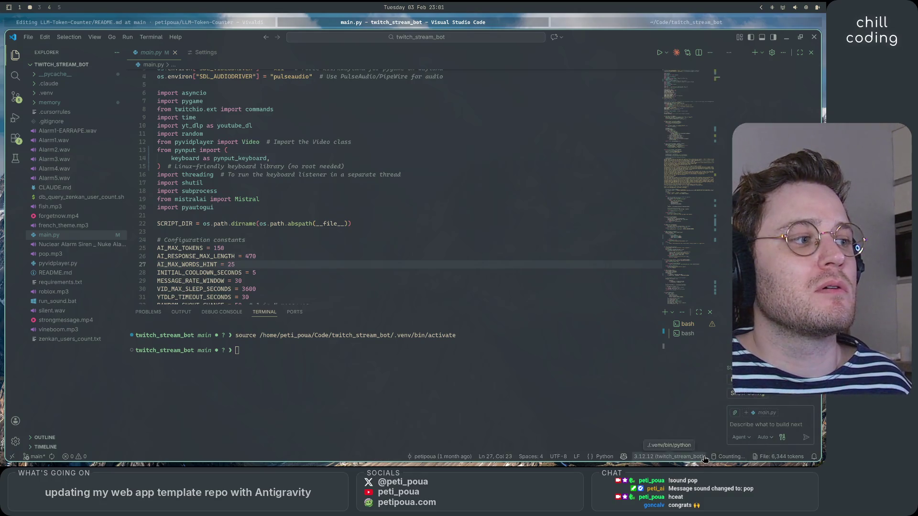
left_click(203, 58)
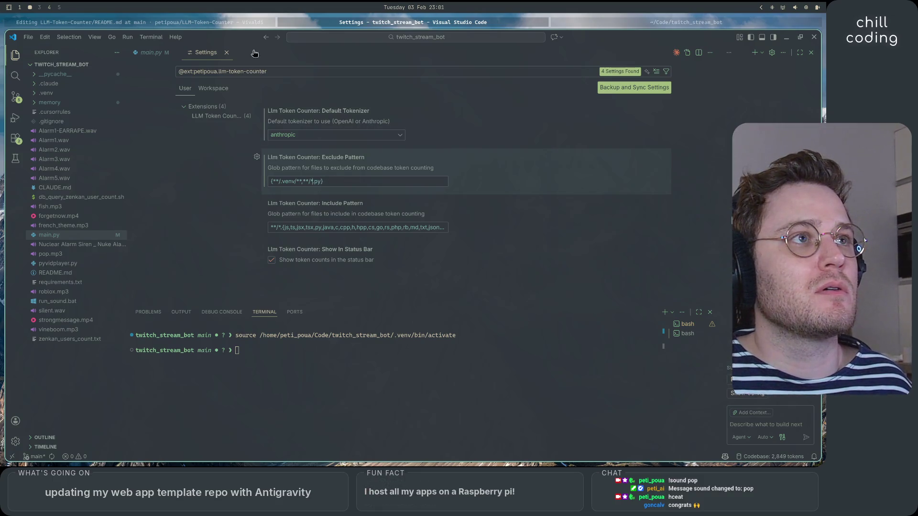
left_click(233, 25)
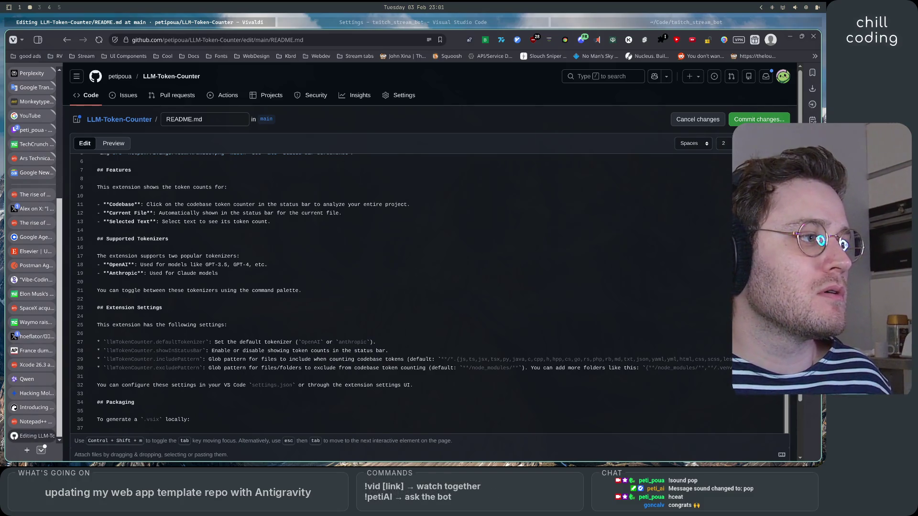
Step: Edit line 30 to say 'add more files/folders like this' with the extended pattern example
left_click(580, 372)
type("filesf")
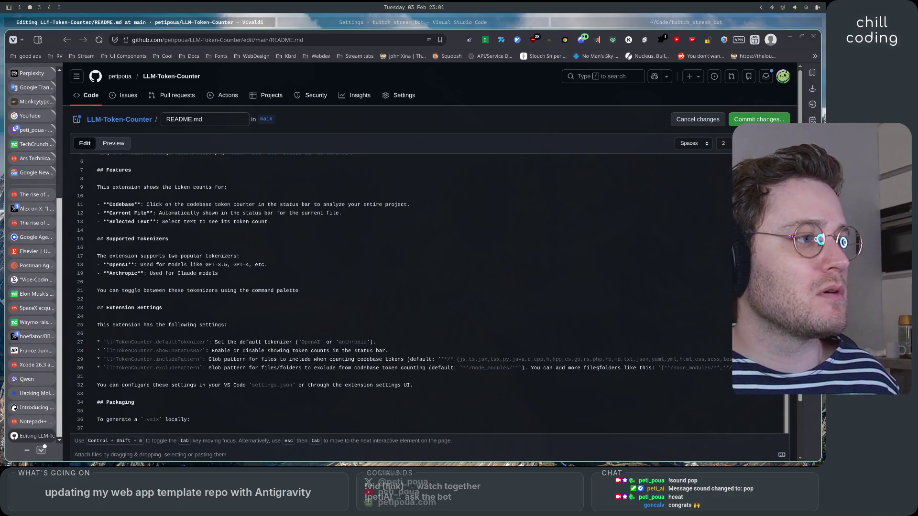
type("/")
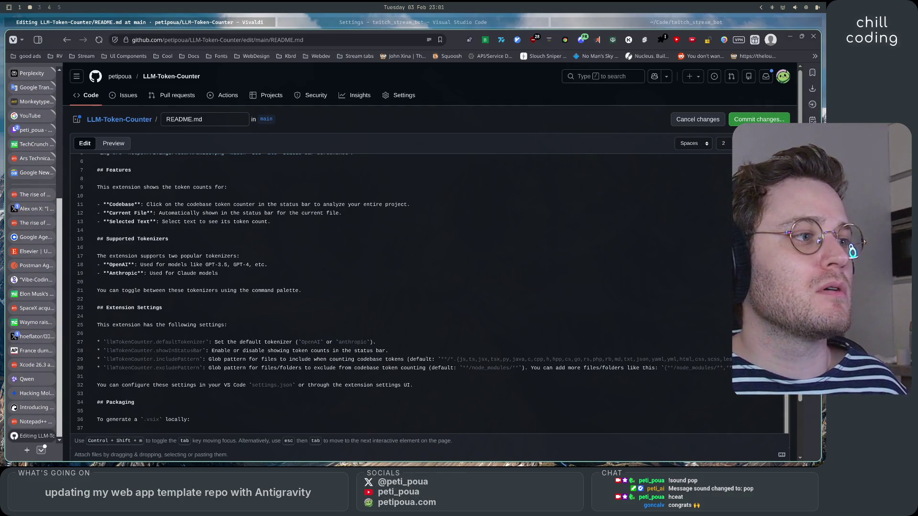
key("BackSpace")
left_click(600, 368)
key("BackSpace")
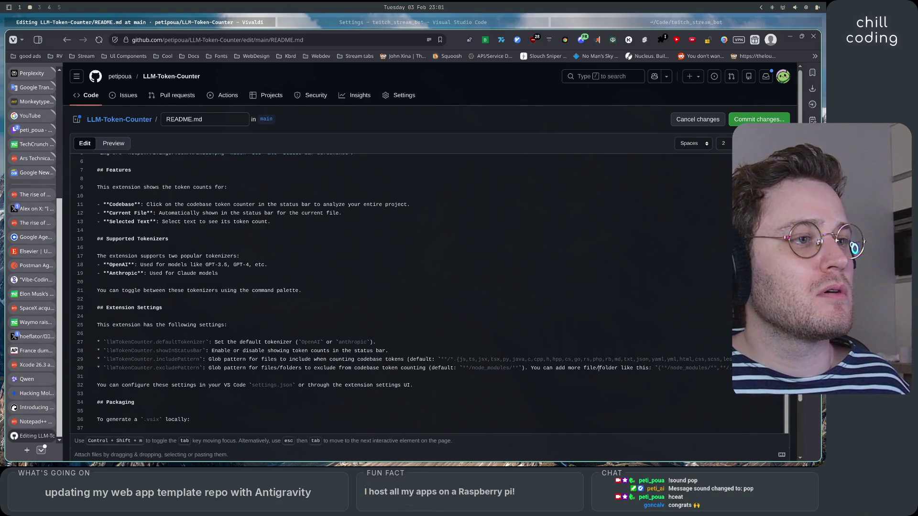
type("s")
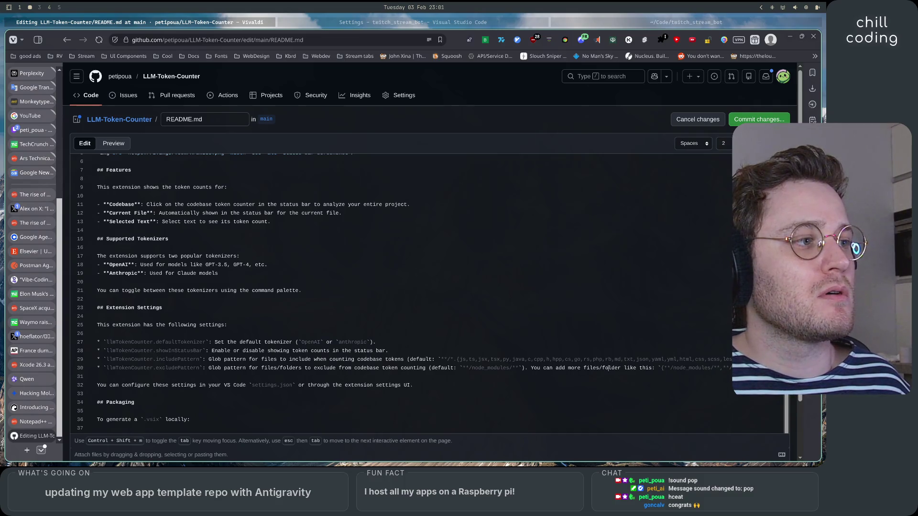
key("BackSpace")
key("BackSpace")
key("BackSpace")
key("BackSpace")
key("BackSpace")
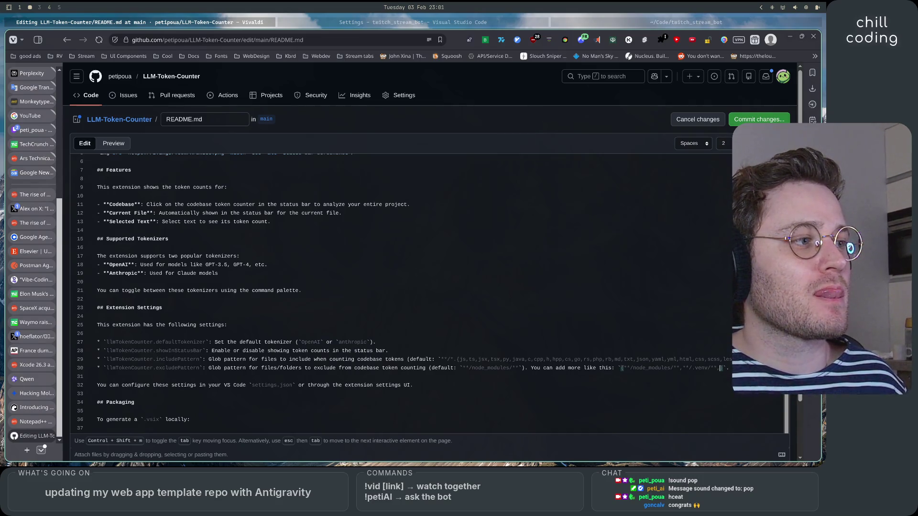
type("99")
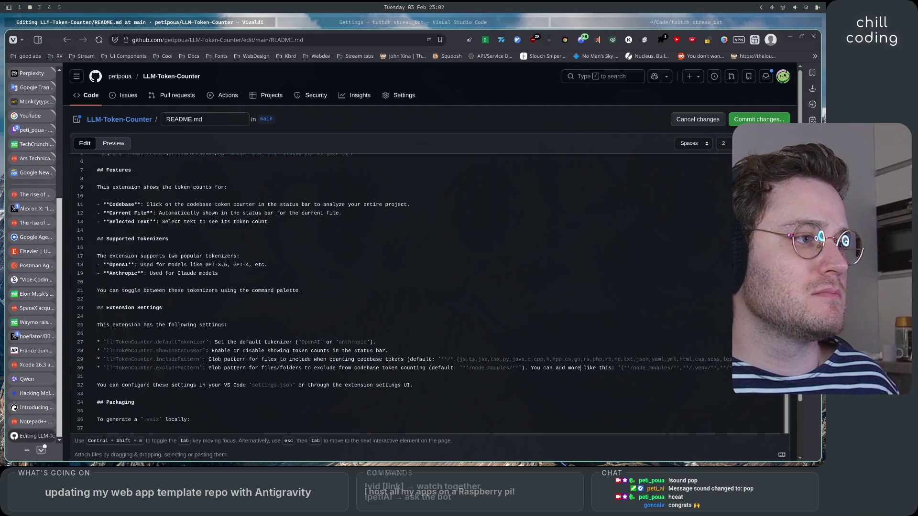
type("files")
type("lders")
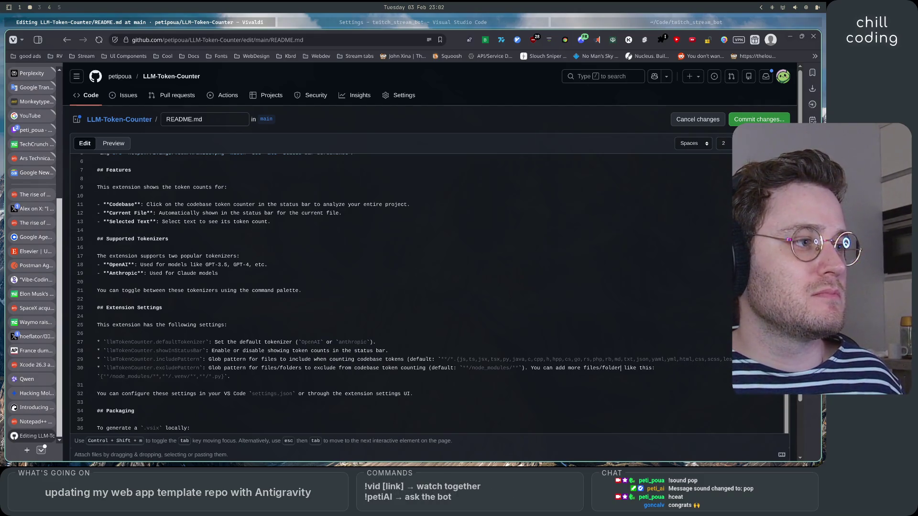
Step: Preview the rendered README to check the files/folders note
left_click(115, 146)
scroll(462, 346, "down", 3)
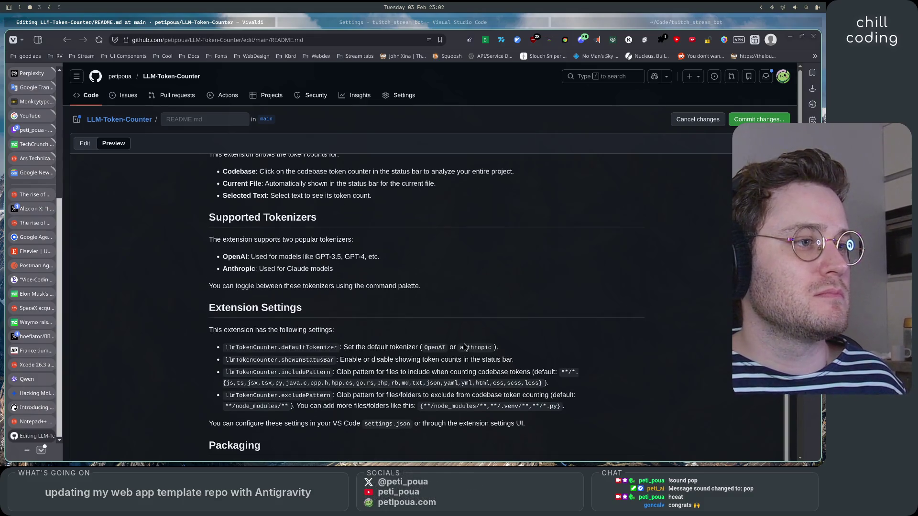
key("super+4")
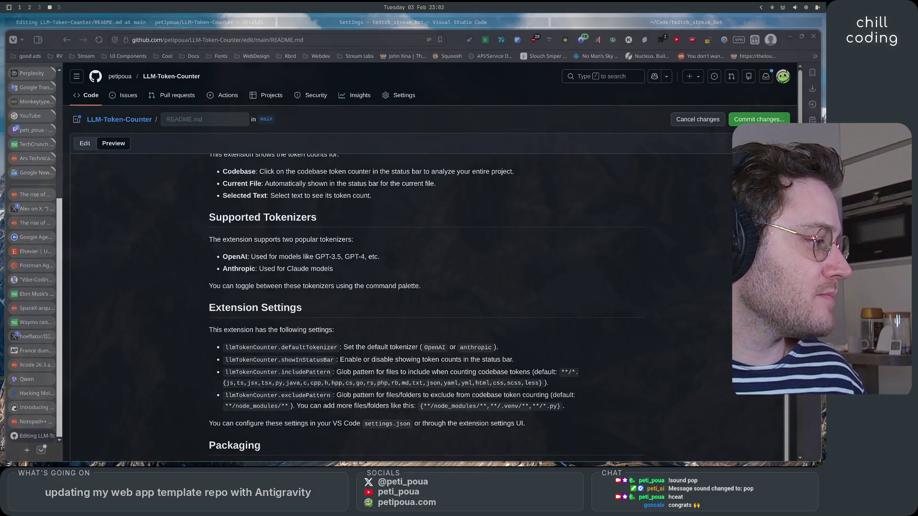
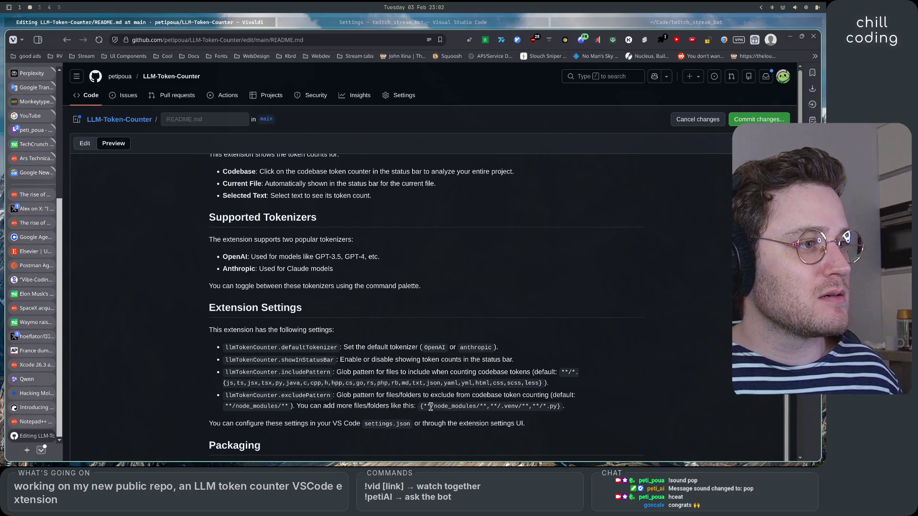
Step: Commit the README edit directly to main with the suggested message 'Enhance excludePattern documentation in README'
left_click_drag(420, 407, 548, 406)
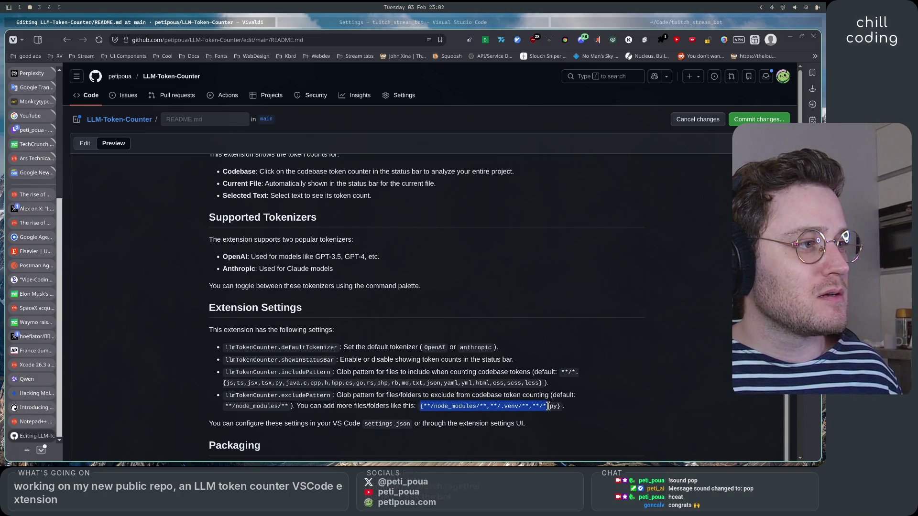
left_click(692, 272)
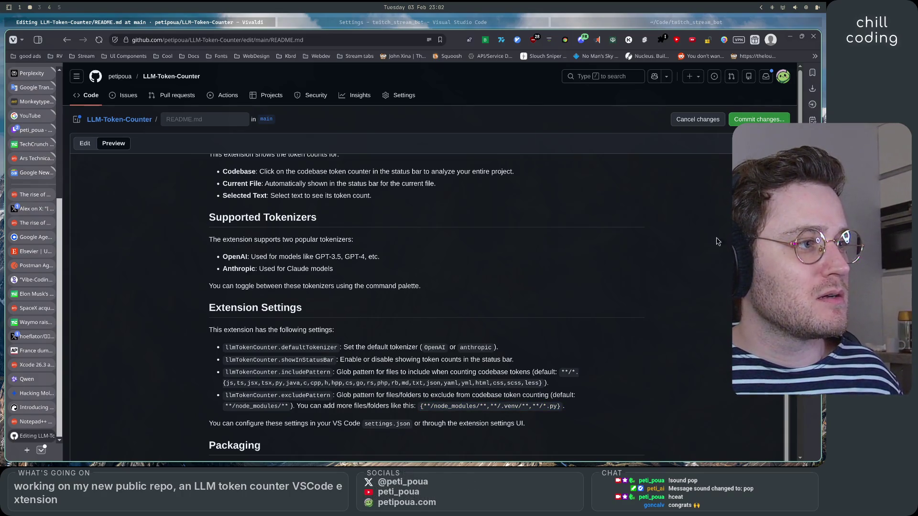
left_click(769, 120)
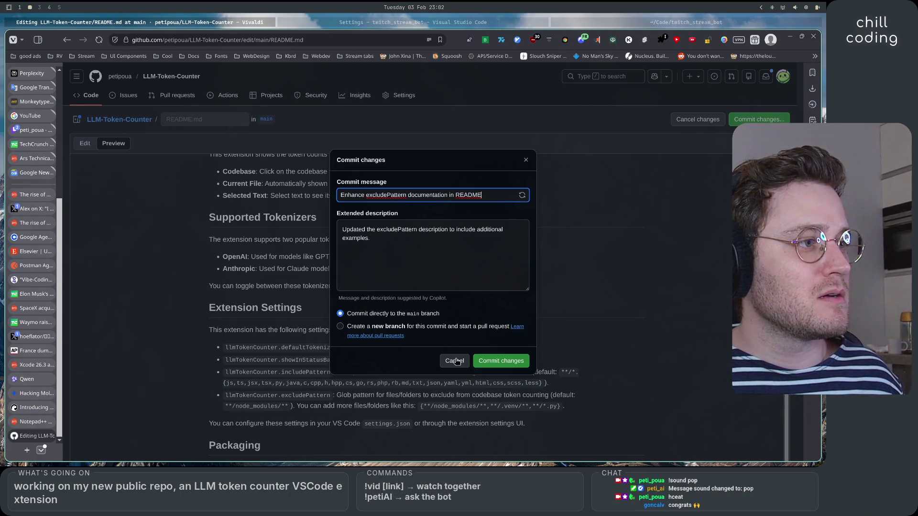
left_click(455, 246)
left_click(448, 230)
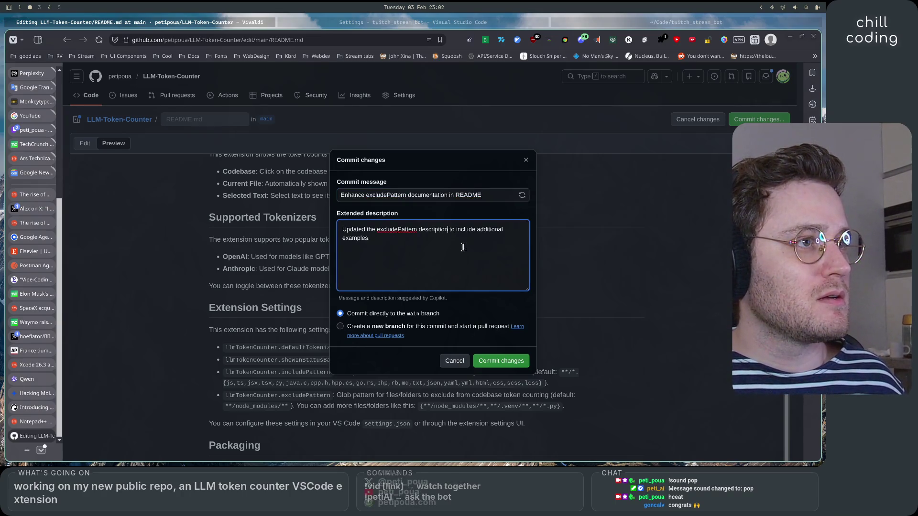
left_click(508, 363)
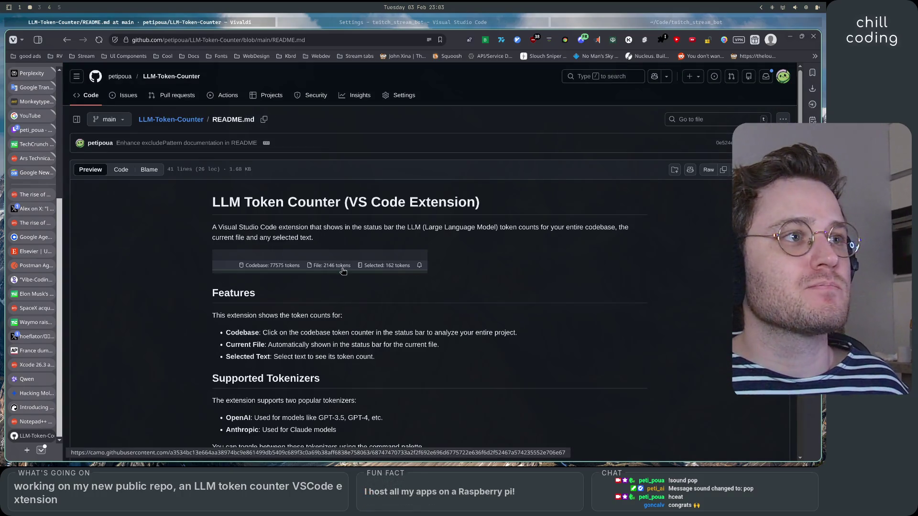
Step: Return to the repository's main page and reload it to show the latest commit
scroll(166, 306, "down", 5)
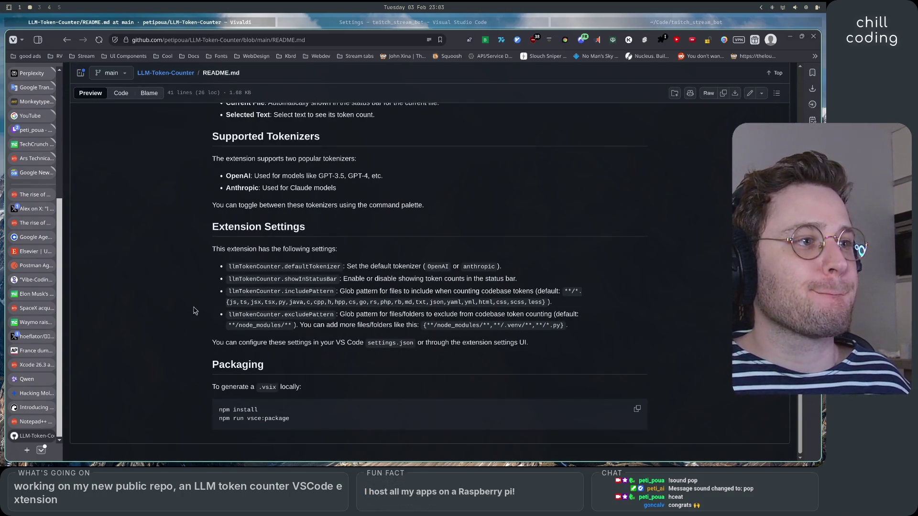
scroll(160, 308, "up", 5)
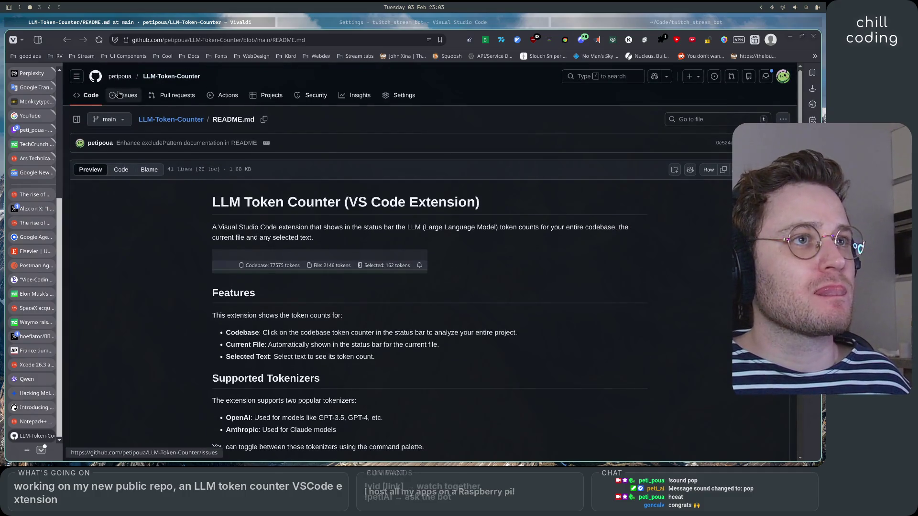
left_click(100, 98)
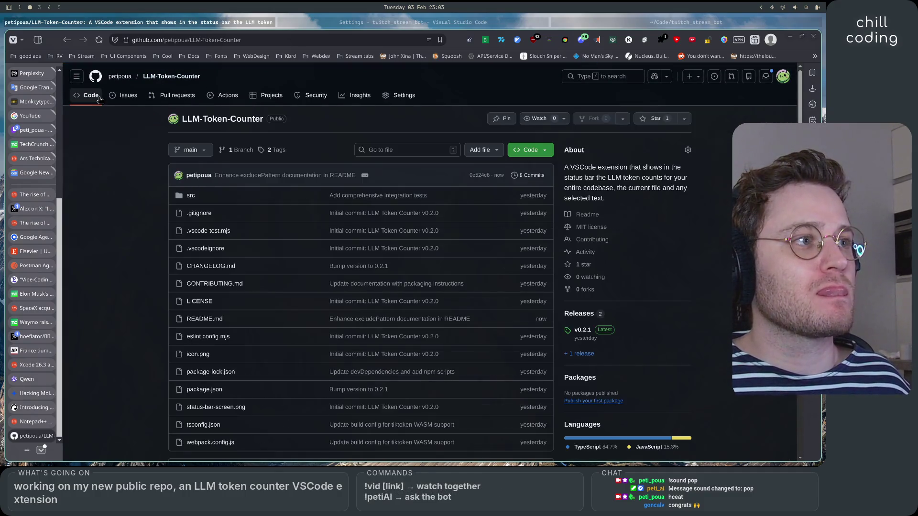
scroll(88, 239, "down", 5)
scroll(89, 239, "down", 8)
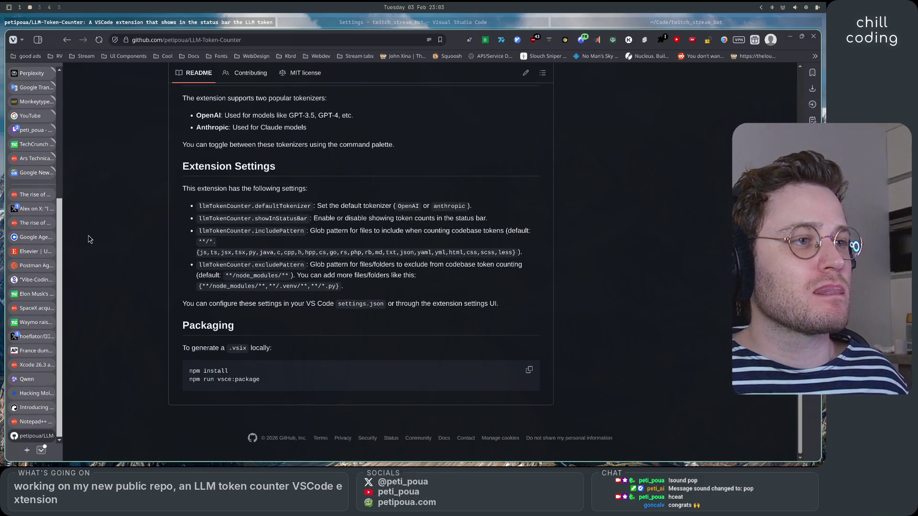
scroll(88, 239, "up", 15)
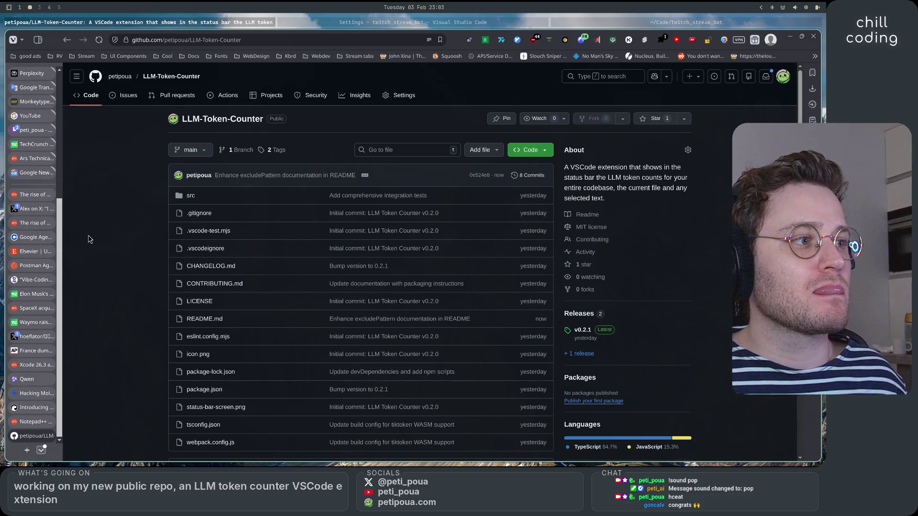
key("F5")
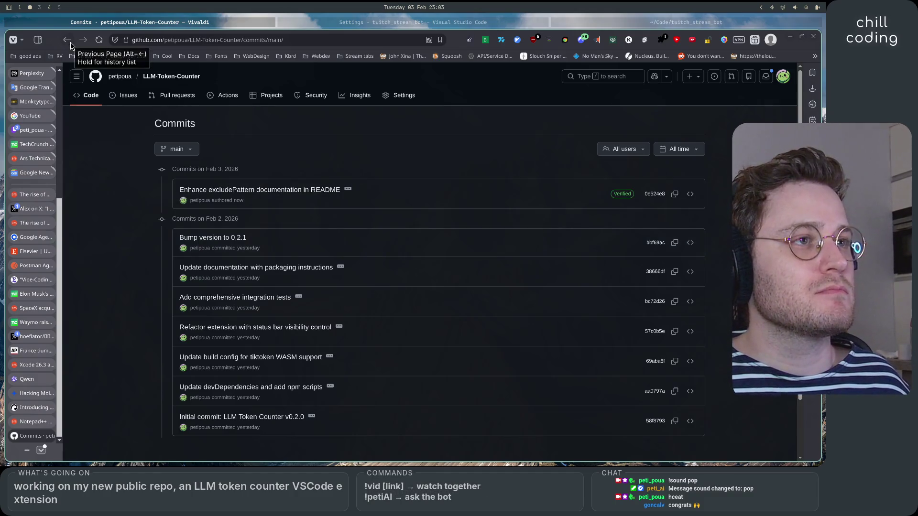
Step: Expand and collapse the latest commit's description, then go back to the repository page top
left_click(350, 190)
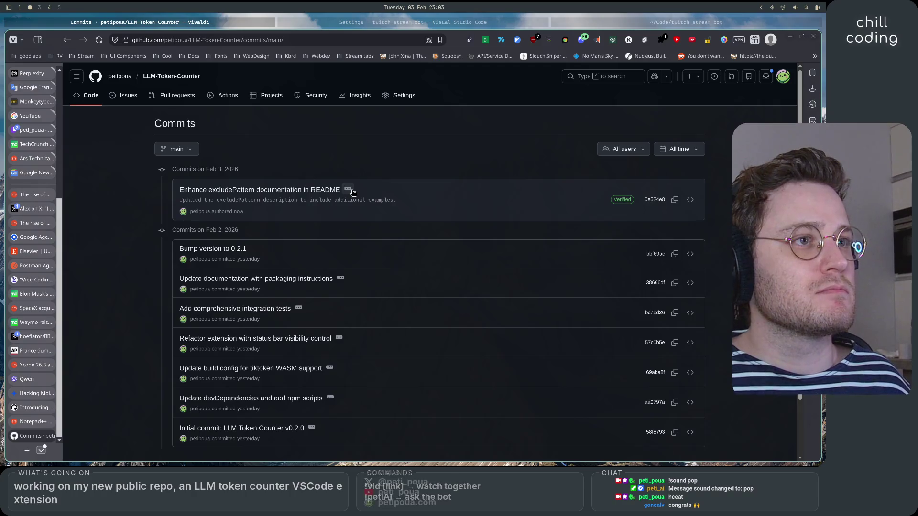
left_click(351, 190)
left_click(66, 42)
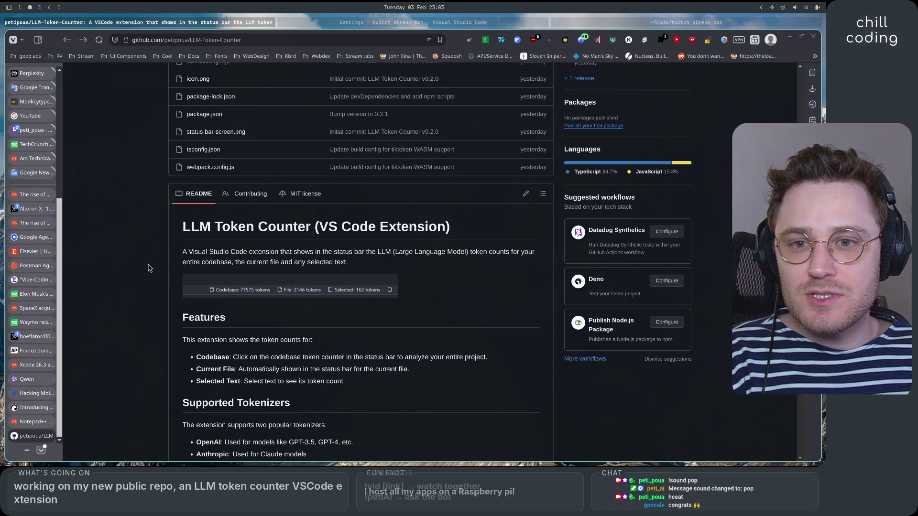
scroll(148, 268, "down", 3)
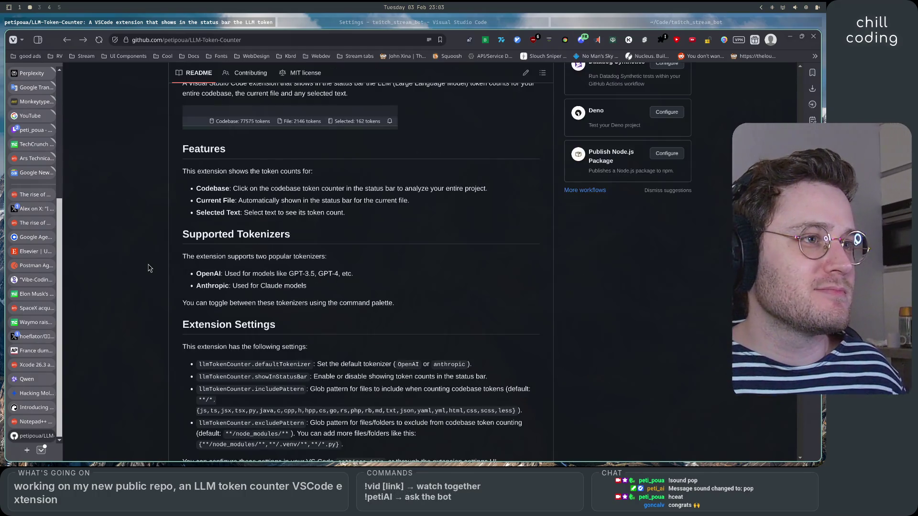
scroll(148, 269, "down", 3)
key("Home")
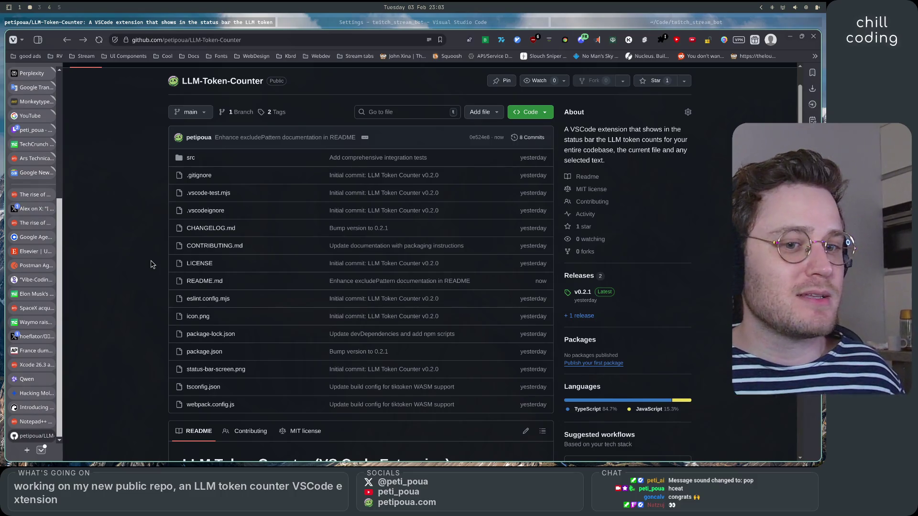
Step: Flip through the browser tabs past the X post to the AP News article on Europe dropping Zoom and Teams
left_click(29, 421)
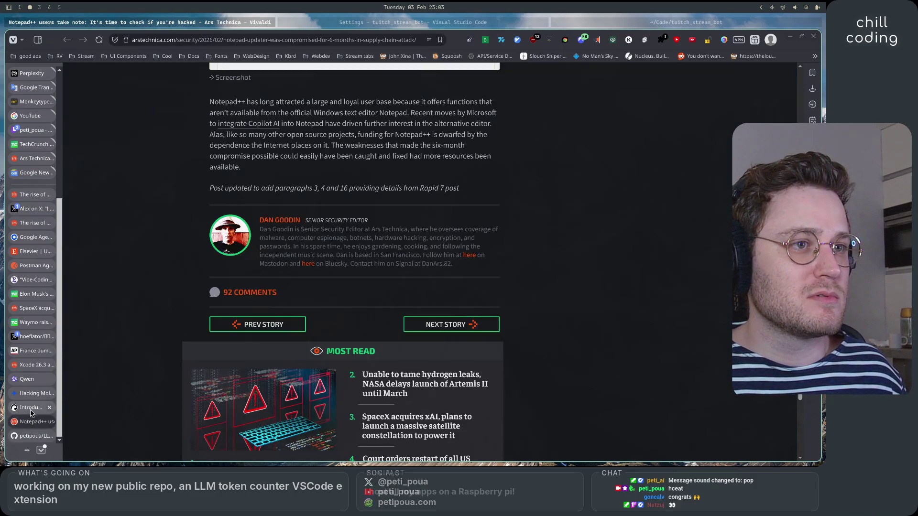
left_click(30, 408)
left_click(29, 420)
left_click(28, 379)
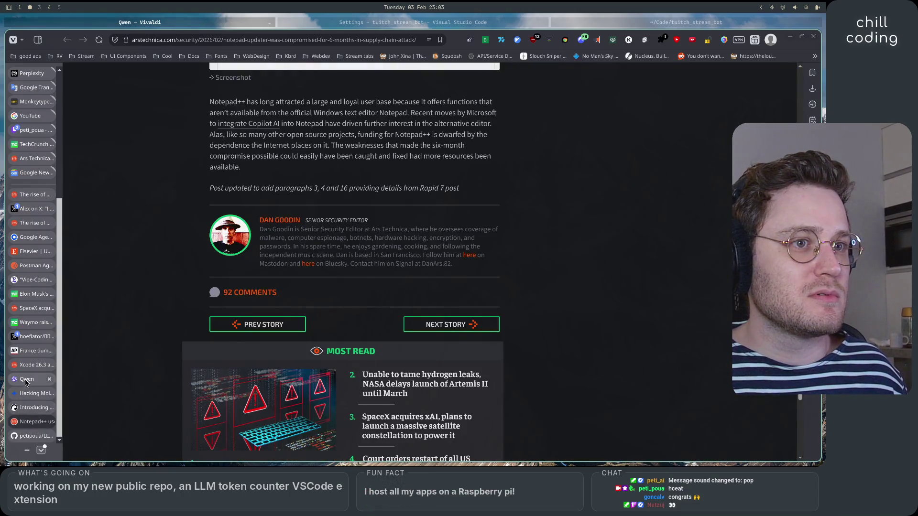
left_click(29, 365)
left_click(30, 350)
left_click(33, 339)
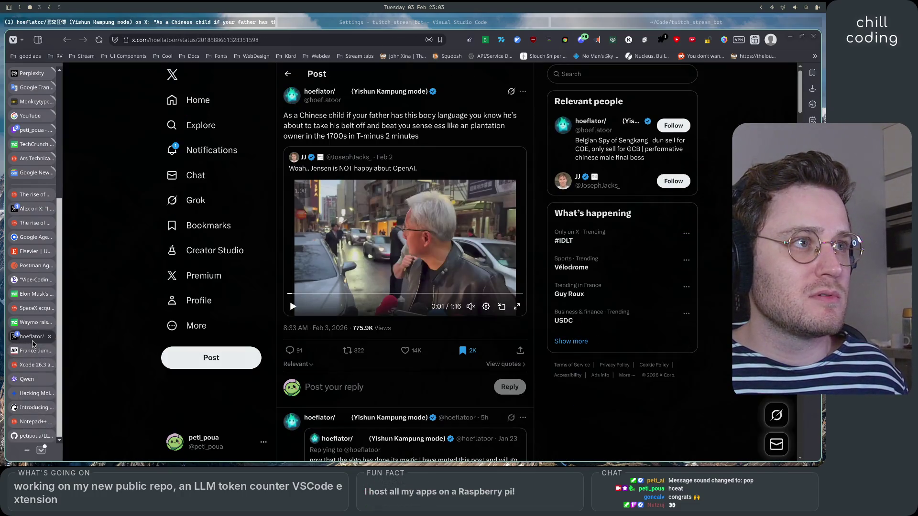
left_click(32, 351)
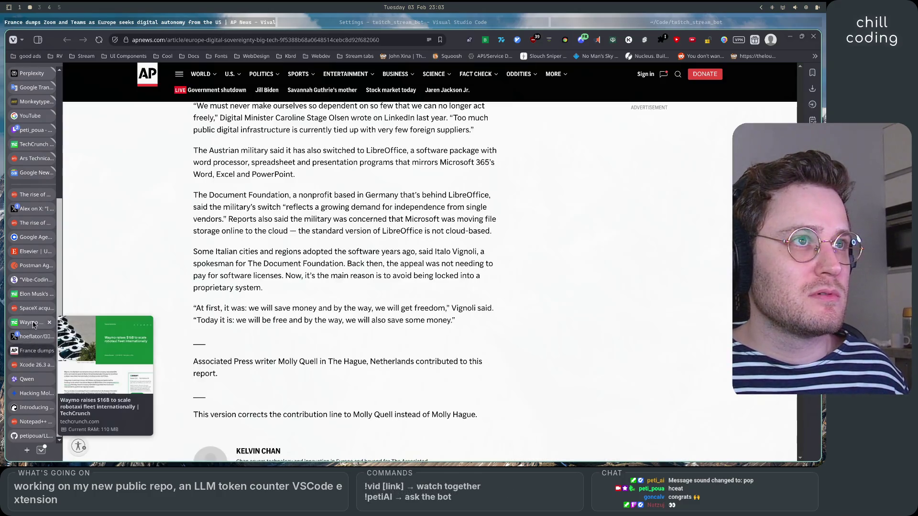
Step: Glance at the VS Code settings and terminal windows, then return to the Vivaldi browser
left_click(374, 24)
left_click(623, 24)
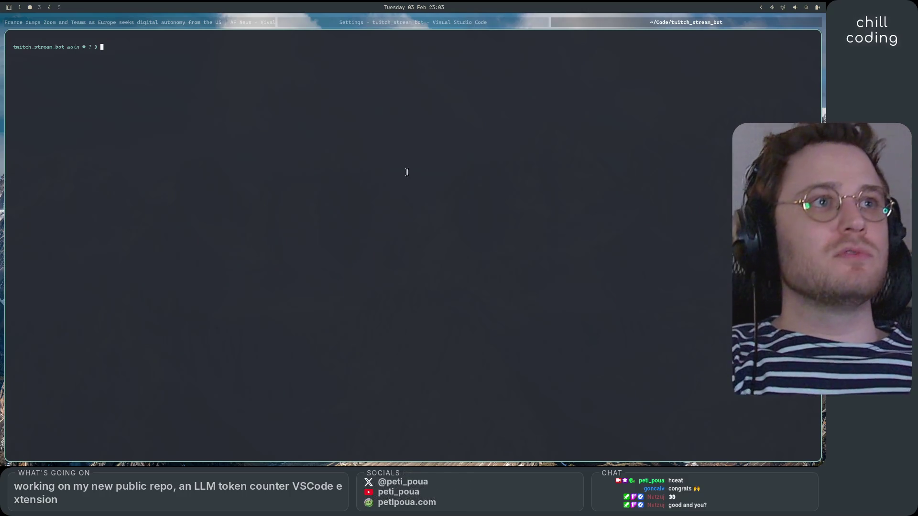
left_click(385, 23)
left_click(180, 22)
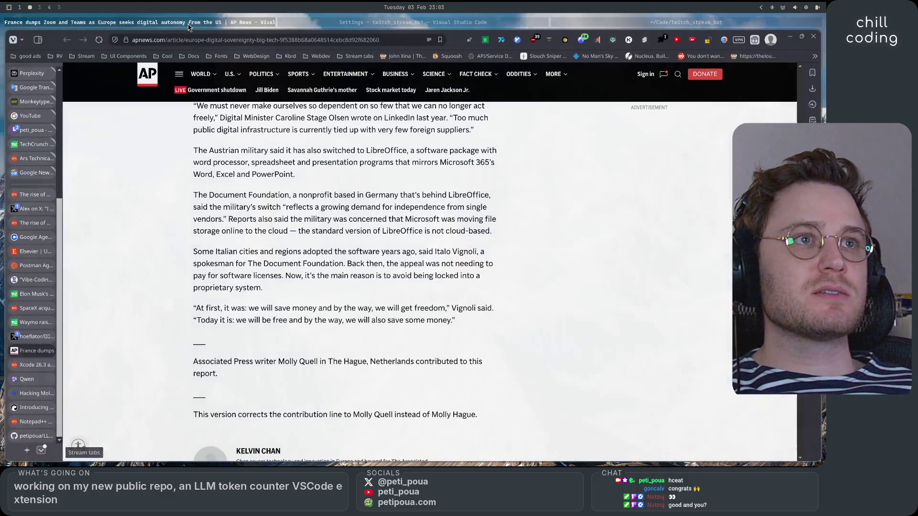
Step: Search Google for 'codex app' in a new tab
left_click(27, 450)
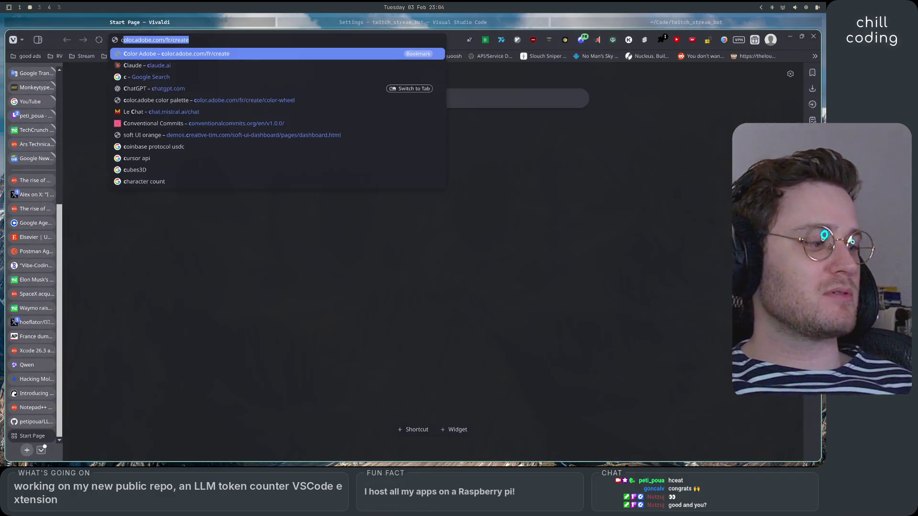
type("corex")
key("BackSpace")
key("BackSpace")
key("BackSpace")
type("dex app")
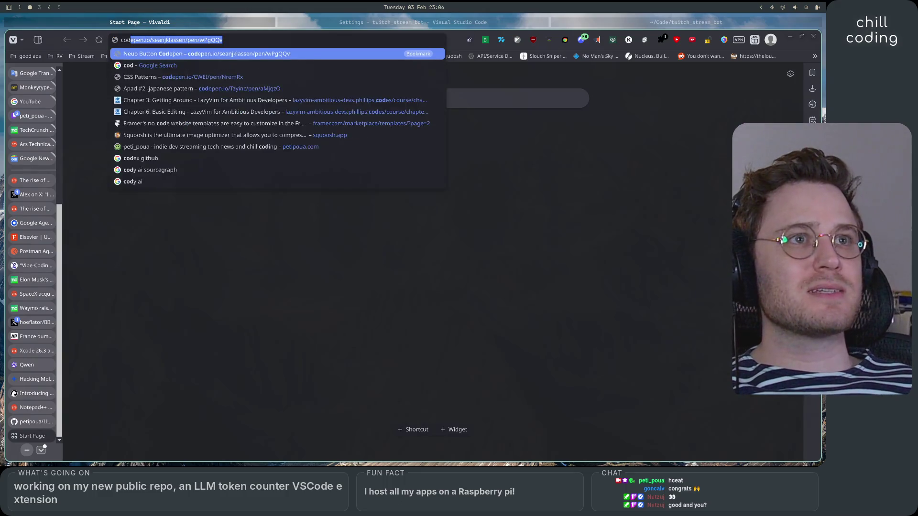
key("Return")
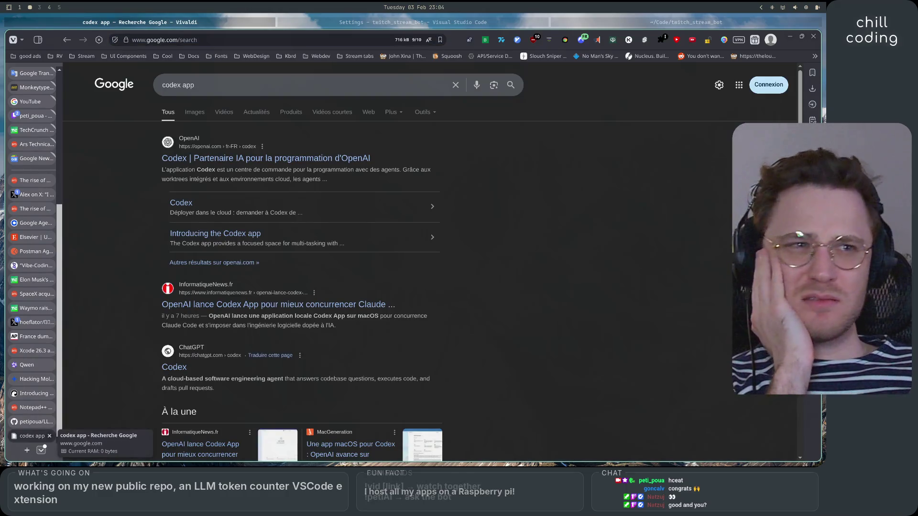
Step: Open the official OpenAI Codex page, check the 'Try in your IDE' options, and scroll down
left_click(294, 157)
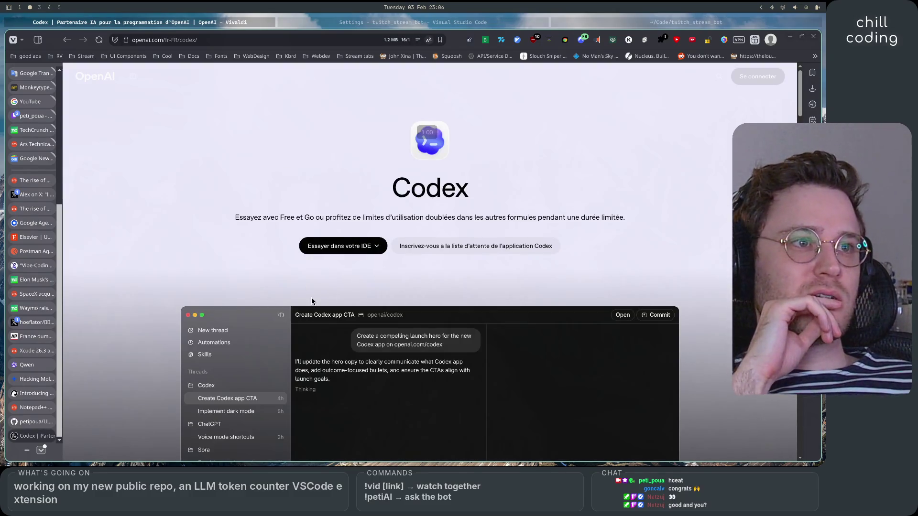
left_click(365, 246)
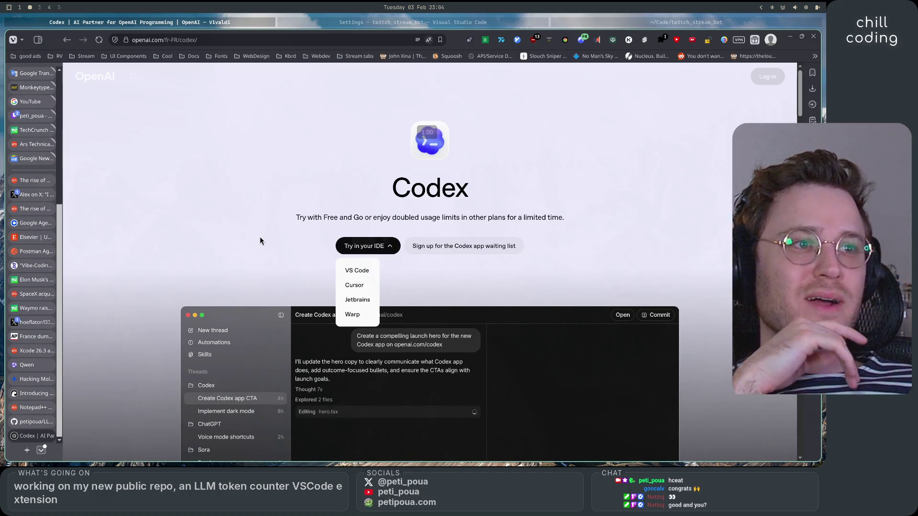
left_click(260, 238)
scroll(260, 238, "down", 7)
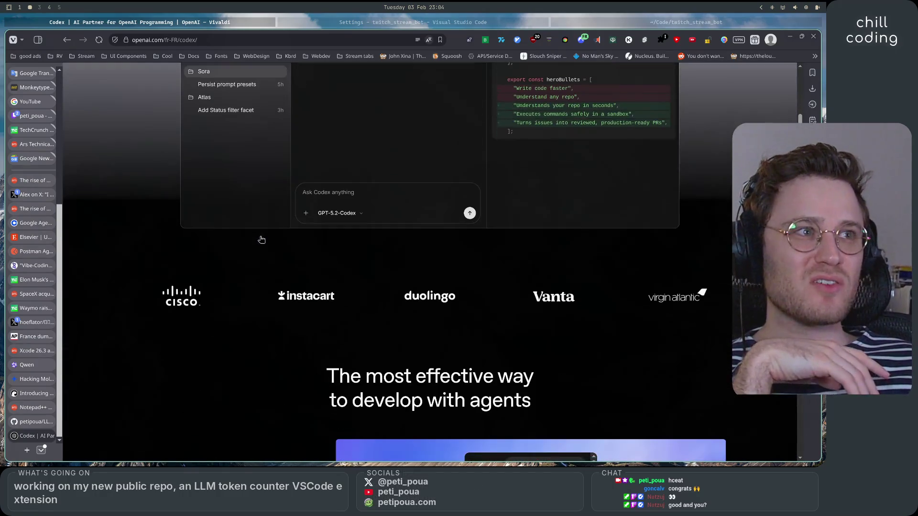
scroll(258, 251, "down", 7)
scroll(115, 261, "down", 20)
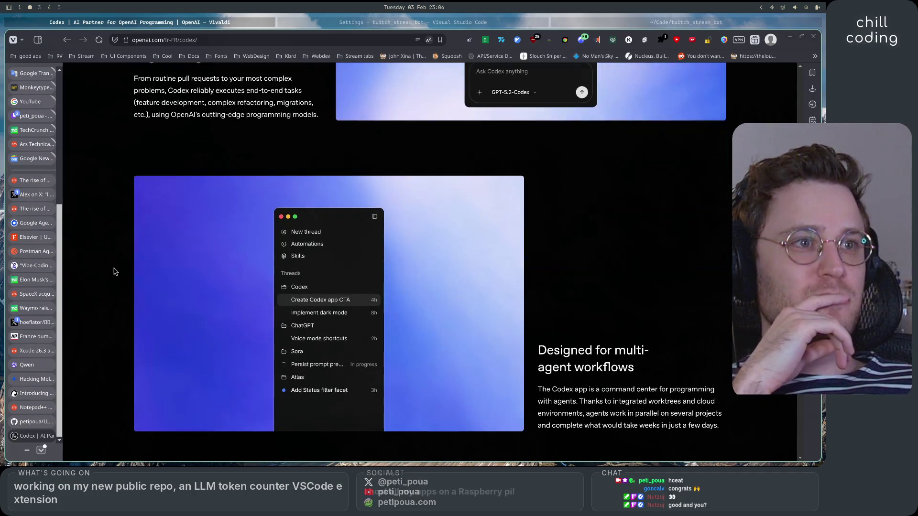
scroll(115, 256, "down", 10)
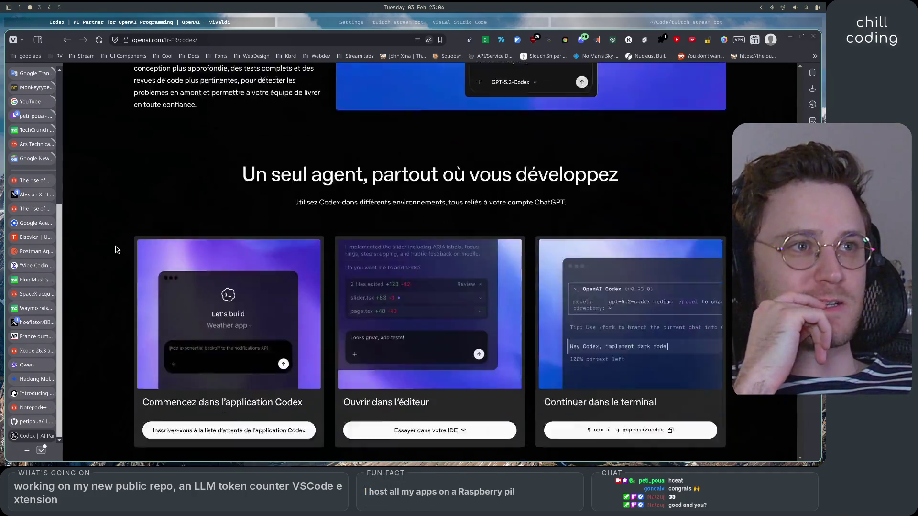
scroll(118, 249, "up", 5)
scroll(118, 249, "down", 4)
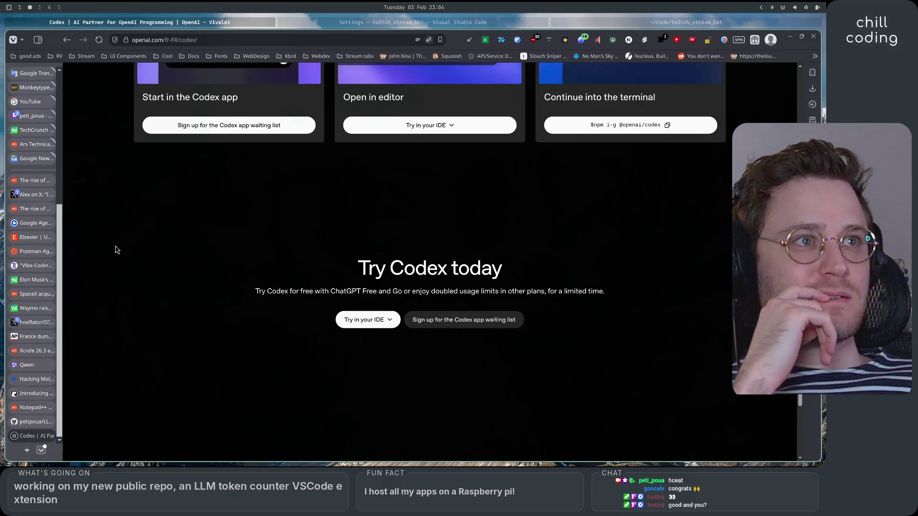
scroll(117, 249, "up", 5)
scroll(117, 250, "down", 5)
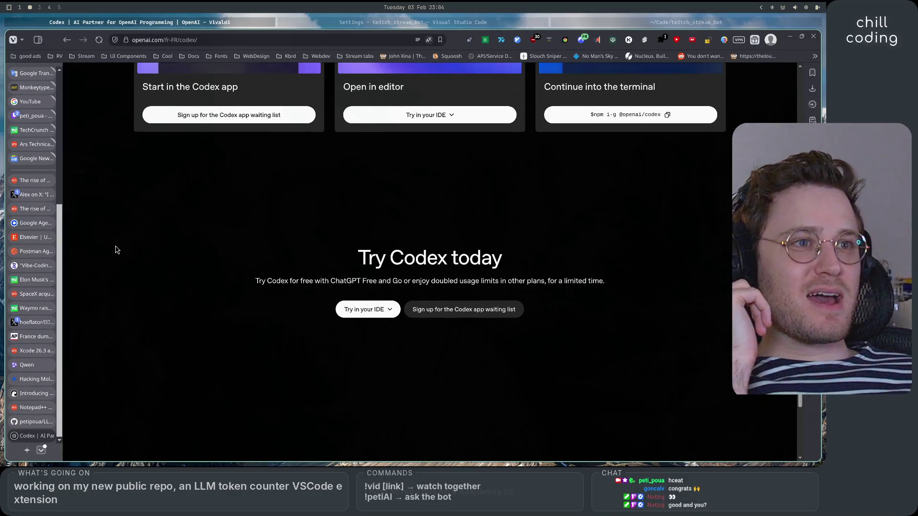
Step: Recheck the IDE options list, scroll to the footer, and open the language chooser showing French (France)
left_click(339, 307)
left_click(280, 335)
scroll(280, 337, "down", 5)
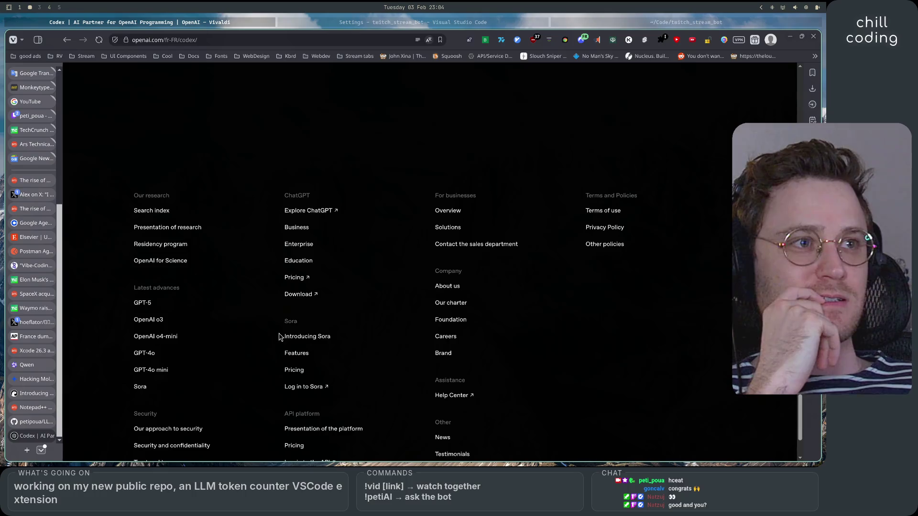
scroll(280, 337, "down", 2)
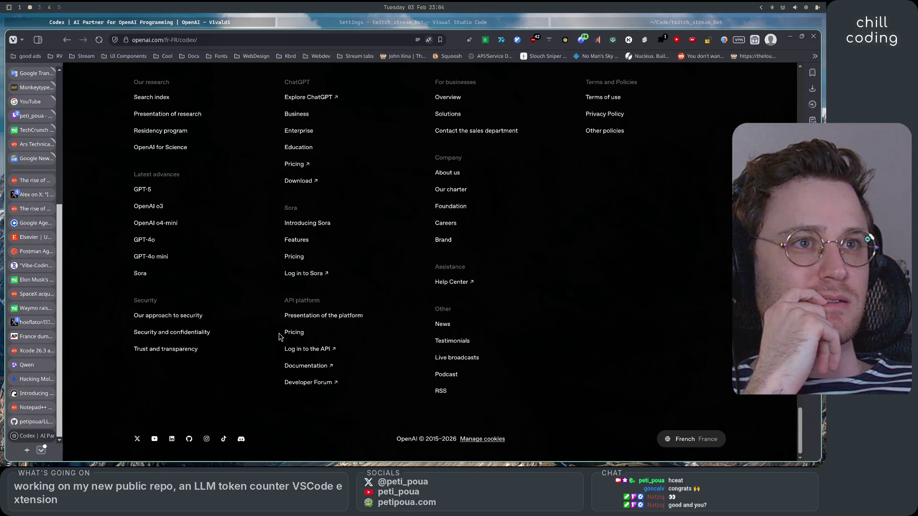
scroll(281, 336, "up", 4)
scroll(280, 337, "down", 5)
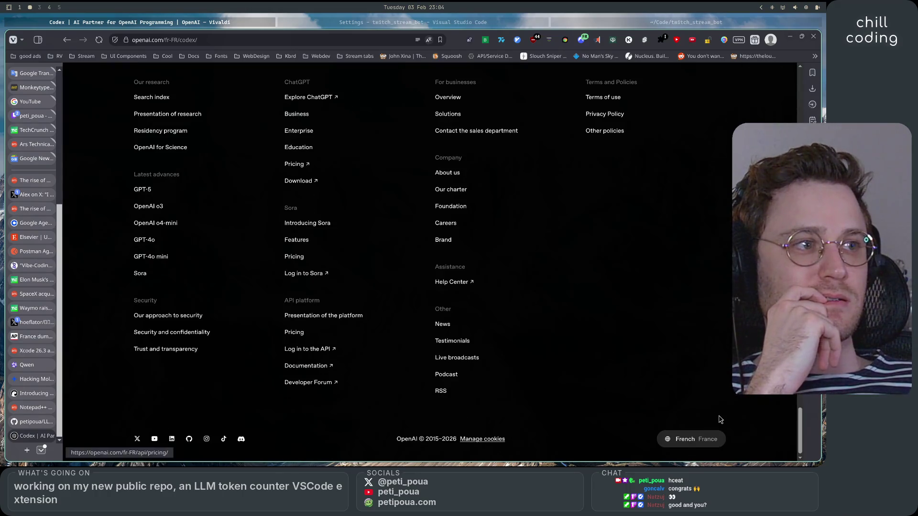
left_click(694, 436)
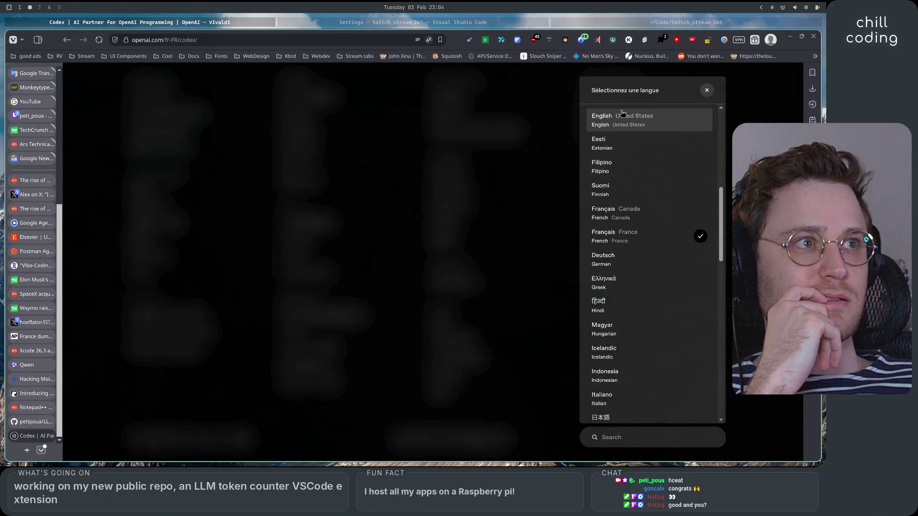
Step: Switch the Codex page to English (United States) and scroll to 'The best way to build with agents'
left_click(612, 123)
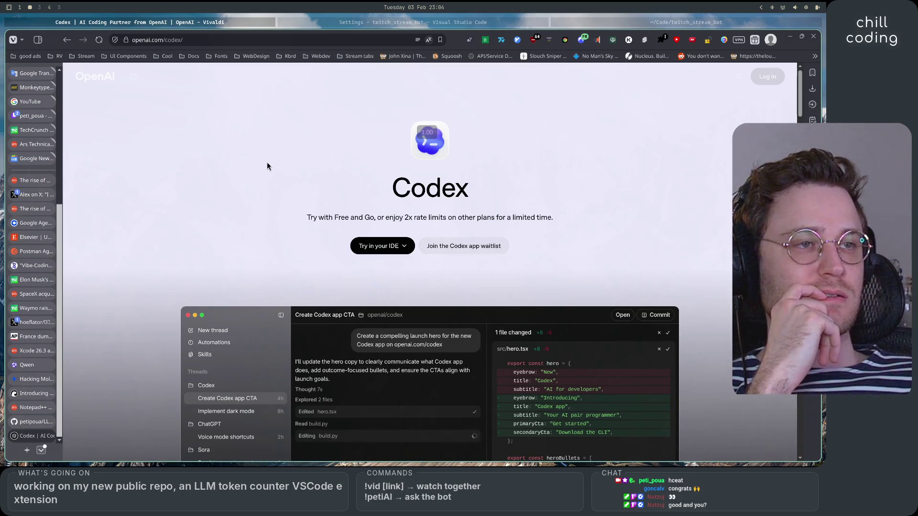
scroll(146, 259, "down", 4)
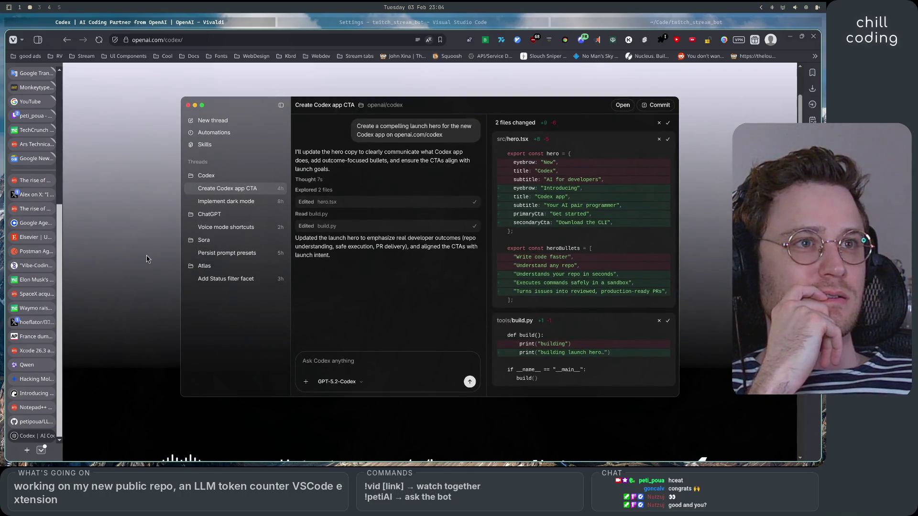
scroll(147, 259, "down", 5)
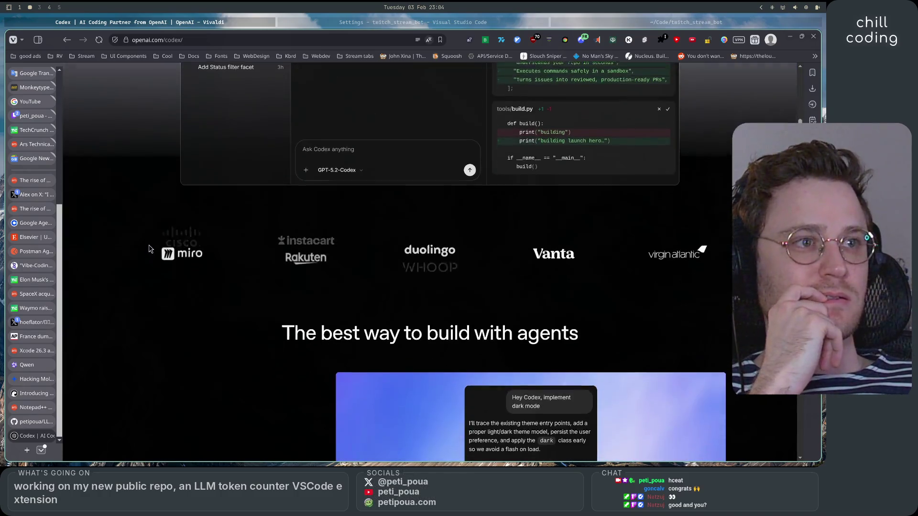
Step: Scroll through every section of the English Codex page down to the footer links
scroll(149, 247, "down", 12)
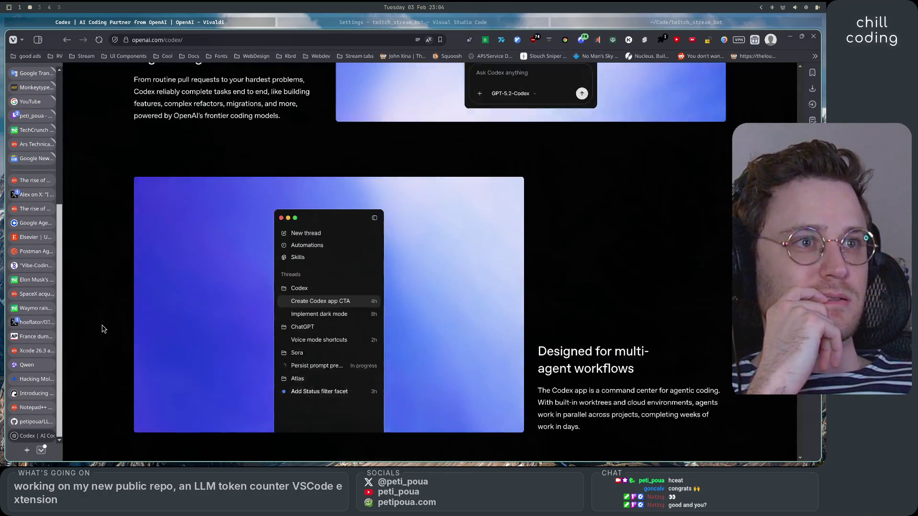
scroll(102, 329, "down", 15)
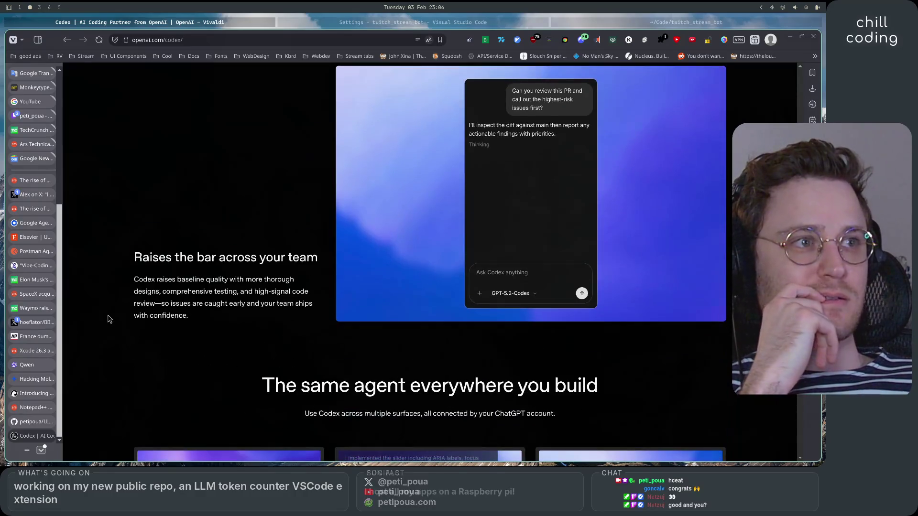
scroll(108, 320, "down", 5)
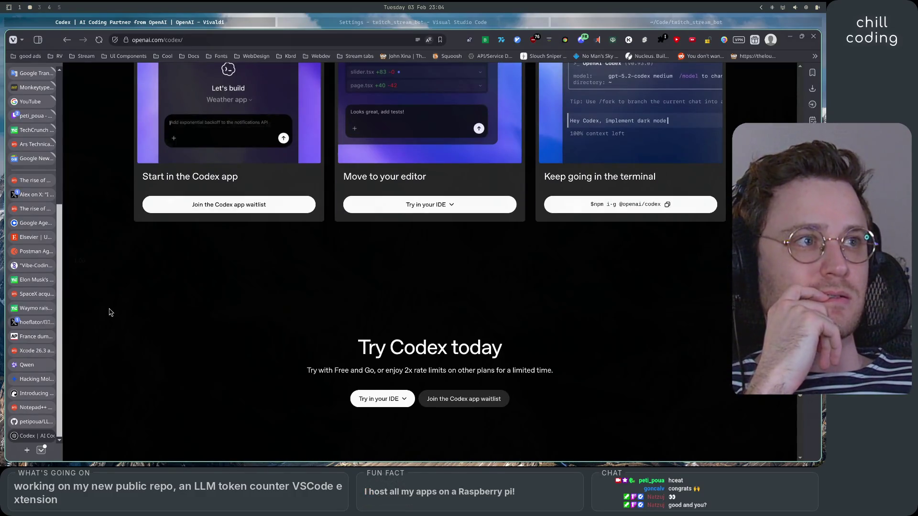
scroll(109, 313, "down", 10)
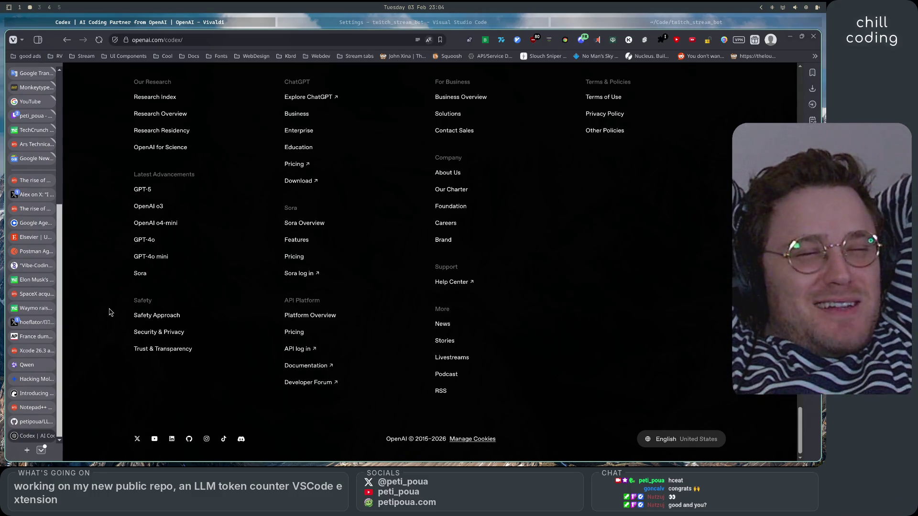
scroll(114, 312, "up", 10)
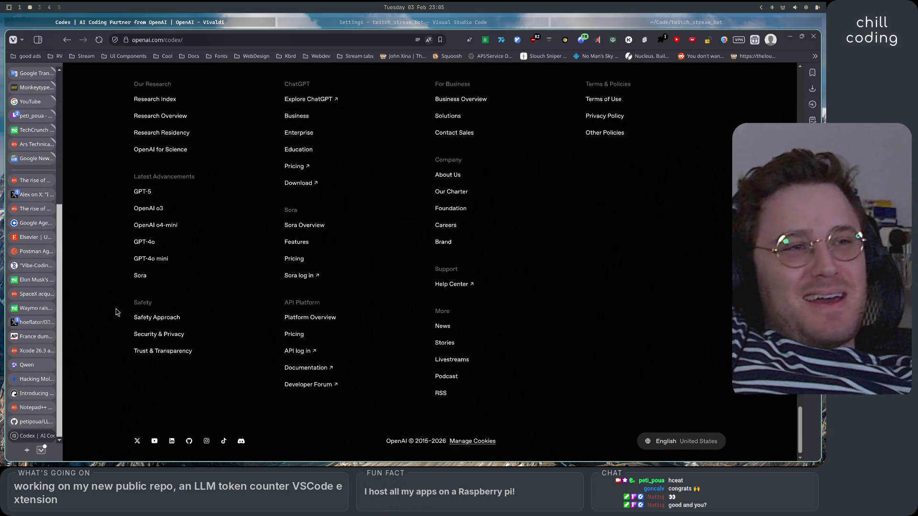
Step: Scroll back up toward the top of the Codex page
scroll(99, 321, "up", 10)
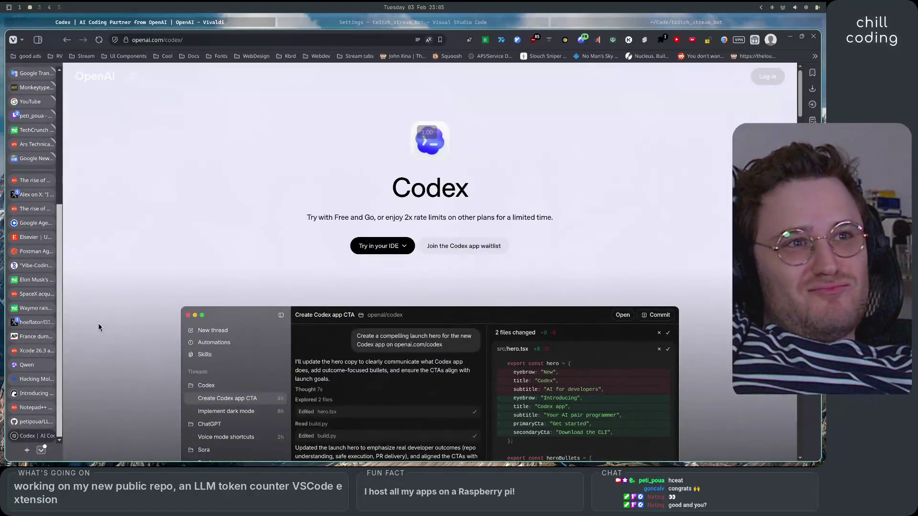
scroll(99, 327, "down", 5)
scroll(100, 328, "down", 15)
scroll(100, 325, "up", 20)
scroll(100, 324, "down", 3)
scroll(100, 325, "down", 15)
scroll(100, 320, "up", 20)
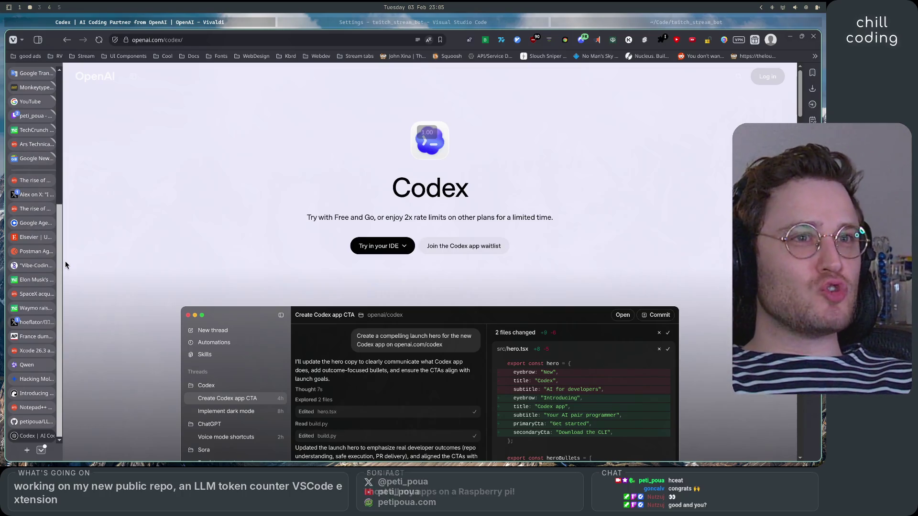
mouse_move(59, 254)
left_mouse_down()
mouse_move(57, 124)
mouse_move(55, 328)
mouse_move(55, 215)
mouse_move(55, 283)
left_mouse_up()
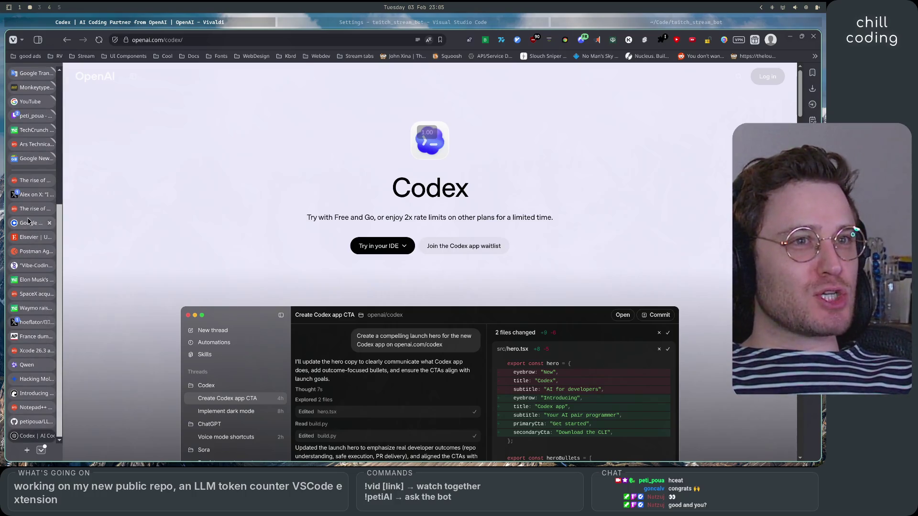
Step: Move focus to the VS Code Settings window listing the LLM Token Counter extension's settings
mouse_move(36, 199)
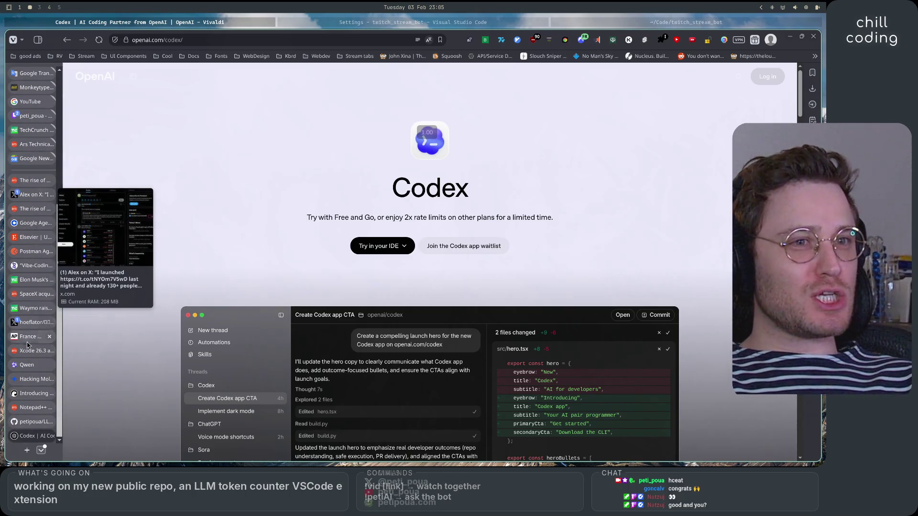
mouse_move(30, 423)
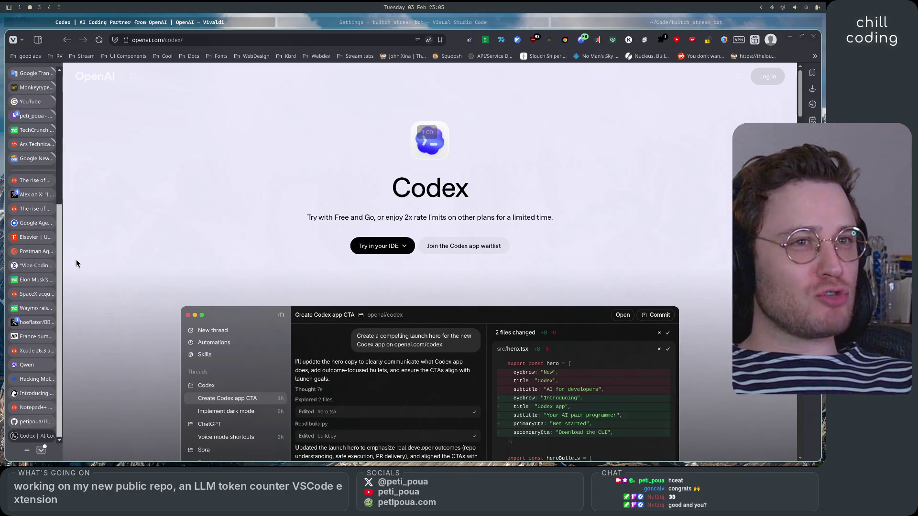
scroll(132, 297, "down", 5)
scroll(123, 315, "down", 15)
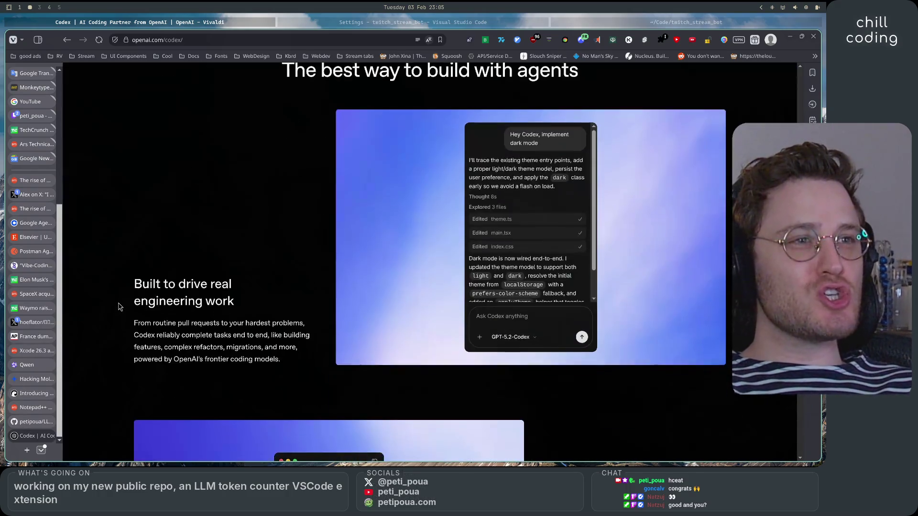
scroll(130, 339, "up", 15)
scroll(132, 335, "up", 15)
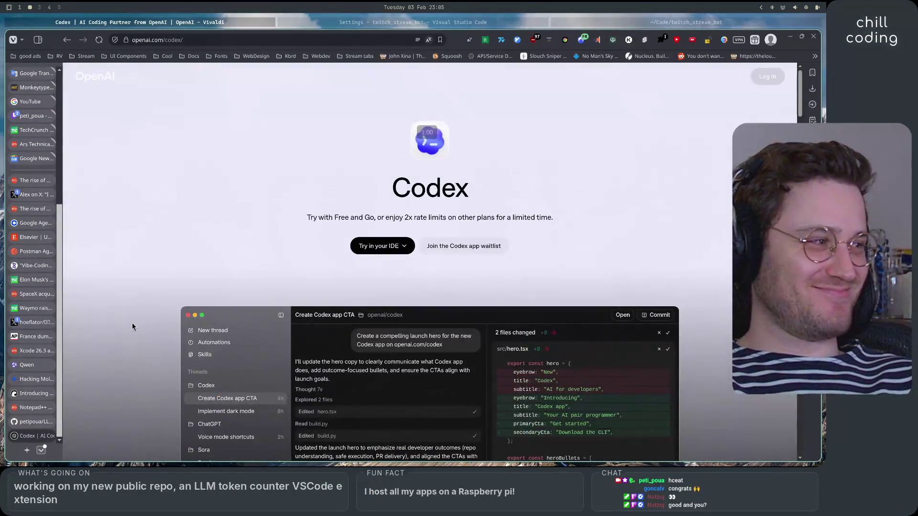
left_click(350, 22)
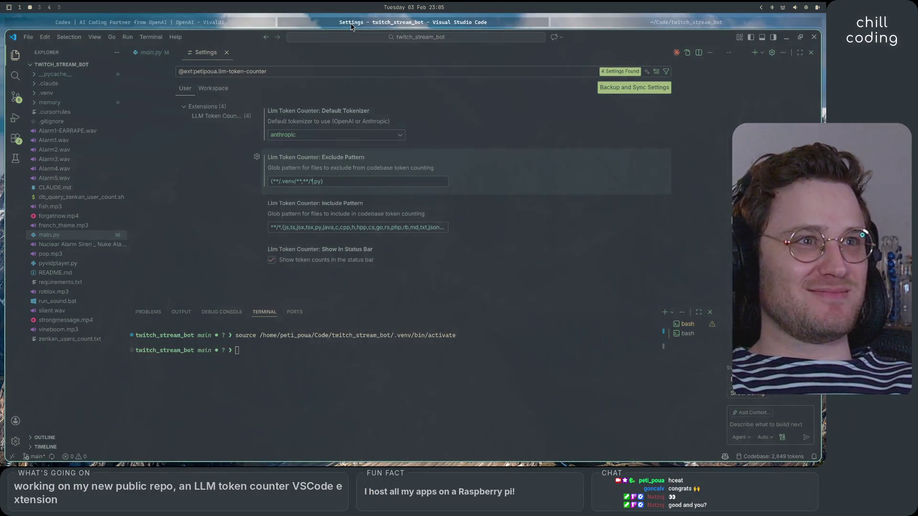
Step: Bring the terminal forward, then run cd .. and lsa to list the ~/Code project folders
left_click(634, 24)
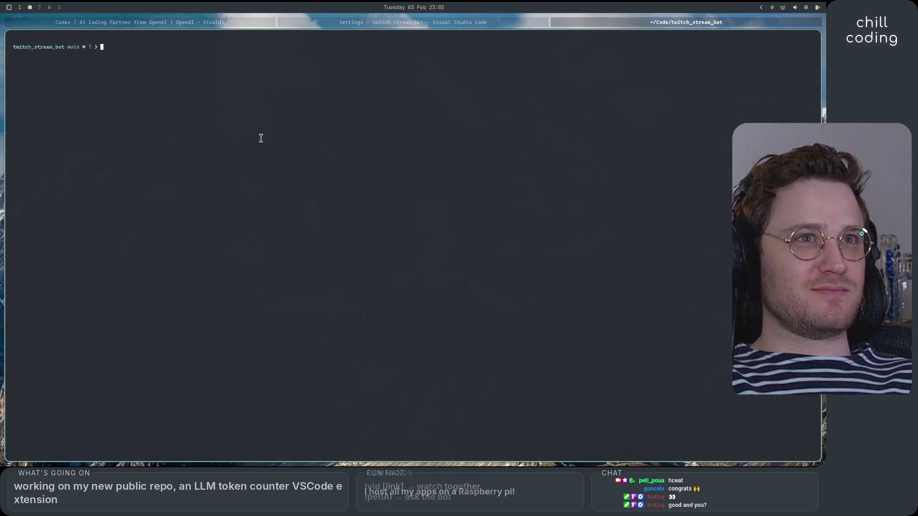
key("super+4")
key("super+2")
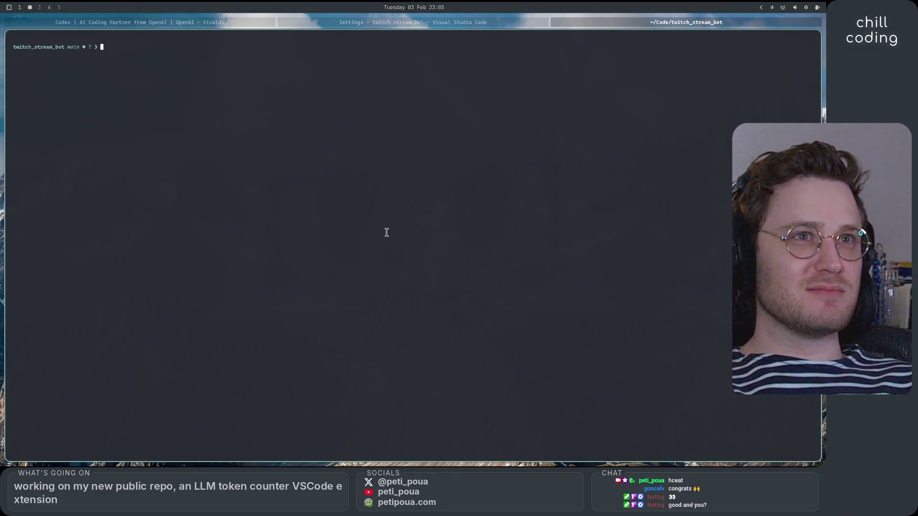
type("cd ..")
key("Return")
type("lsa")
key("Return")
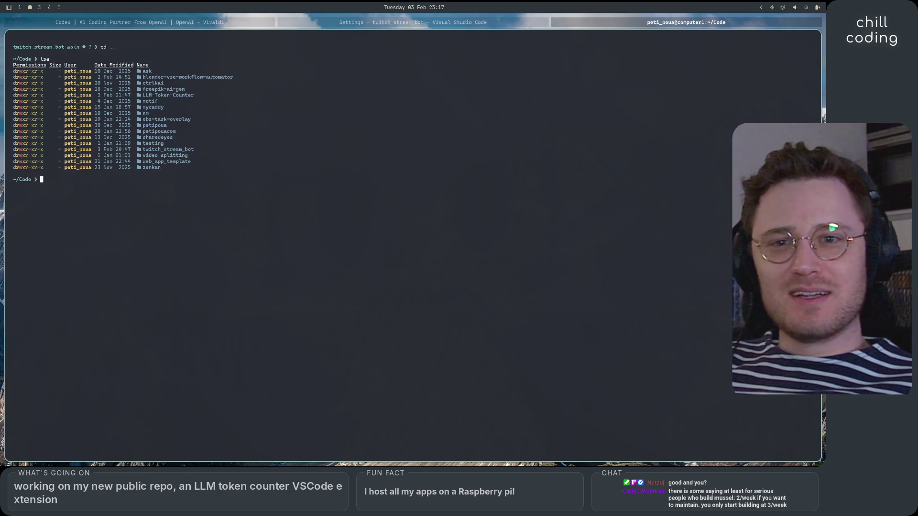
Step: Switch to desktop workspace 4 with Super+4
key("super+4")
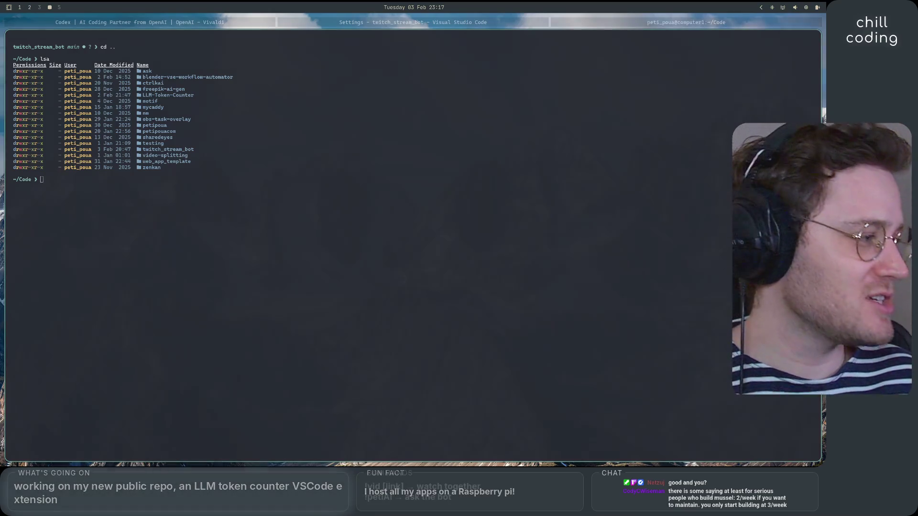